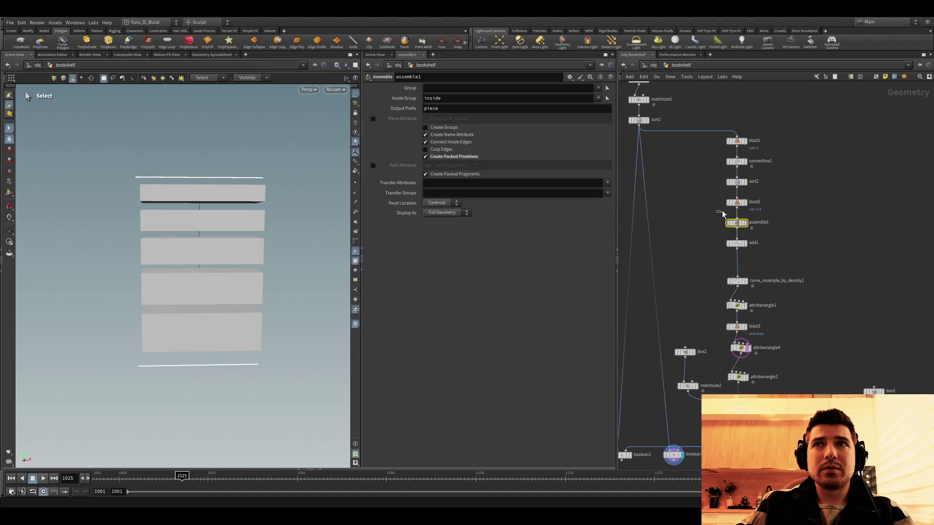
- Add blast4 after blast2, keeping primitive group 0 so only one line remains
{"action": "left_click", "coordinate": [740, 203]}
{"action": "middle_click_drag", "start_coordinate": [750, 209], "coordinate": [731, 245]}
{"action": "left_click_drag", "start_coordinate": [795, 253], "coordinate": [795, 258]}
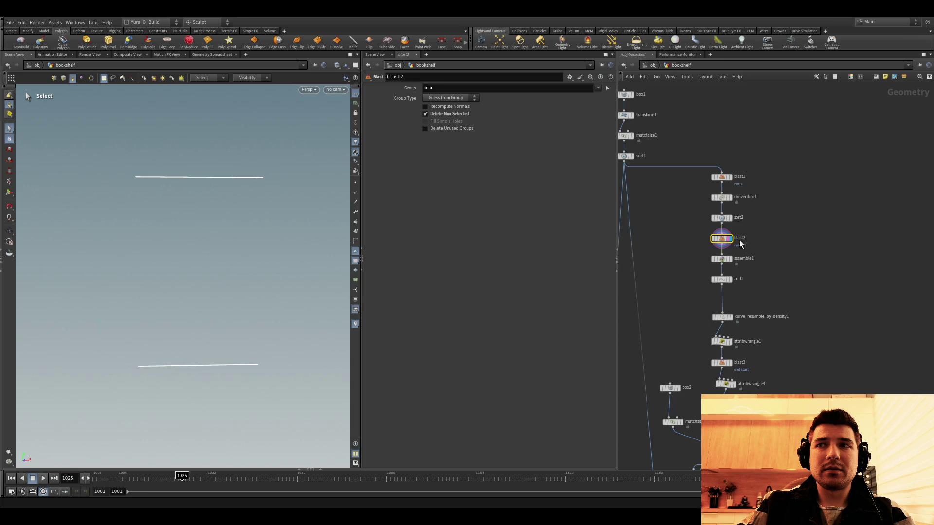
{"action": "left_click_drag", "start_coordinate": [735, 251], "coordinate": [795, 252]}
{"action": "key", "text": "Escape"}
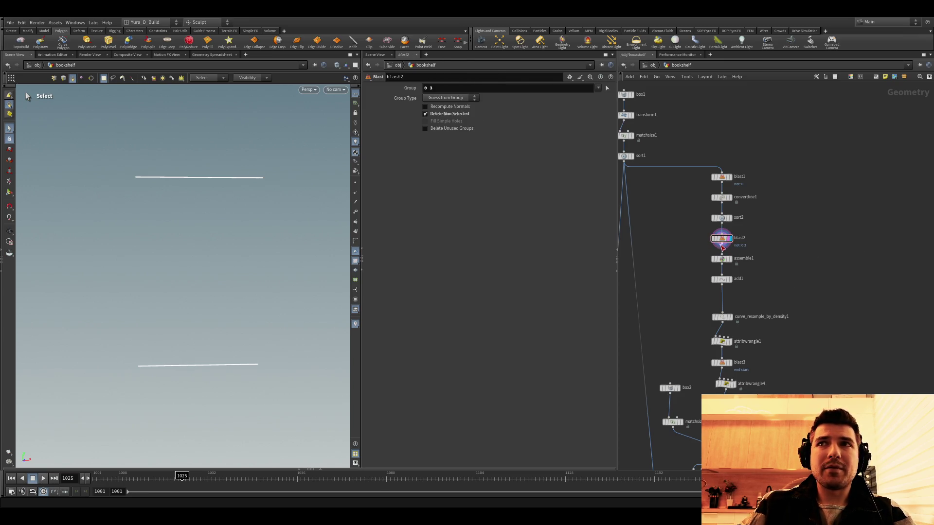
{"action": "left_click", "coordinate": [798, 251]}
{"action": "left_click", "coordinate": [487, 89]}
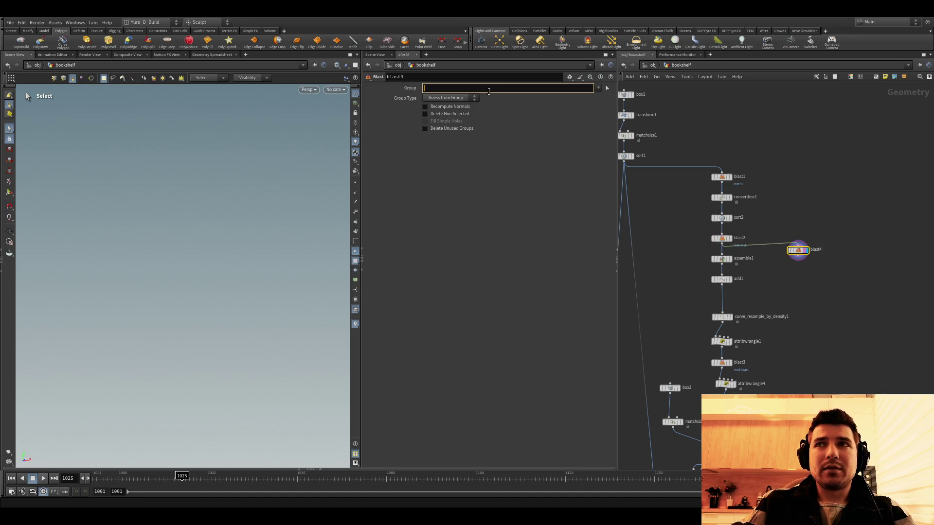
{"action": "type", "text": "0"}
{"action": "key", "text": "Return"}
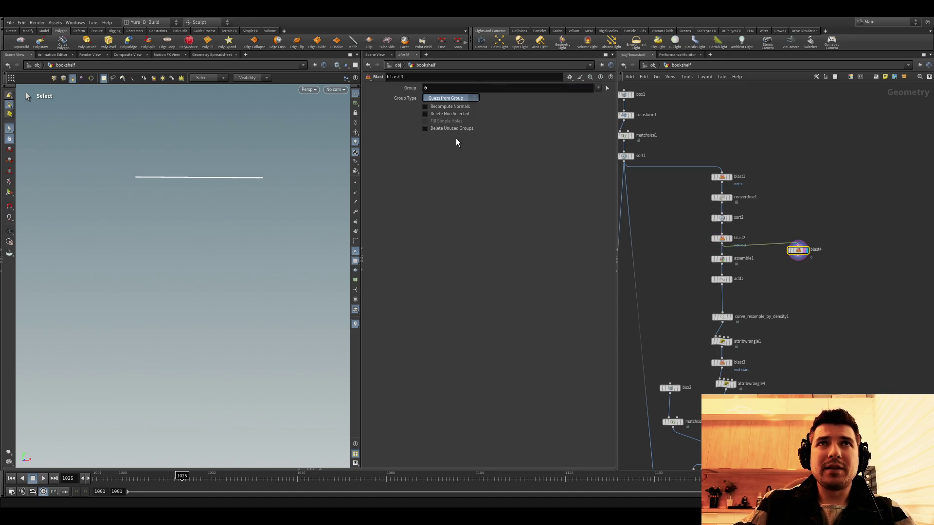
{"action": "left_click", "coordinate": [457, 134]}
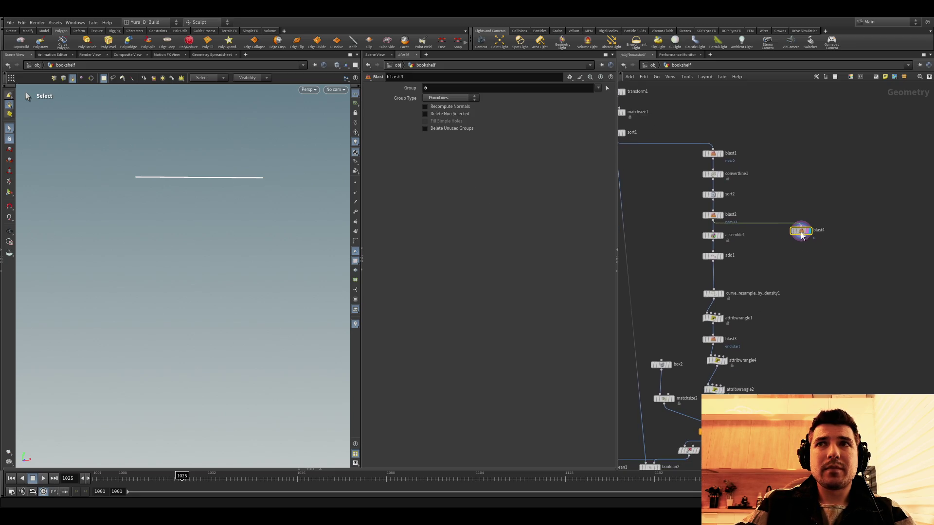
- Append a null below blast4, name it OUT_LINE_UP, and copy it
{"action": "left_click", "coordinate": [810, 266]}
{"action": "double_click", "coordinate": [822, 264]}
{"action": "type", "text": "PUT_LINE_U"}
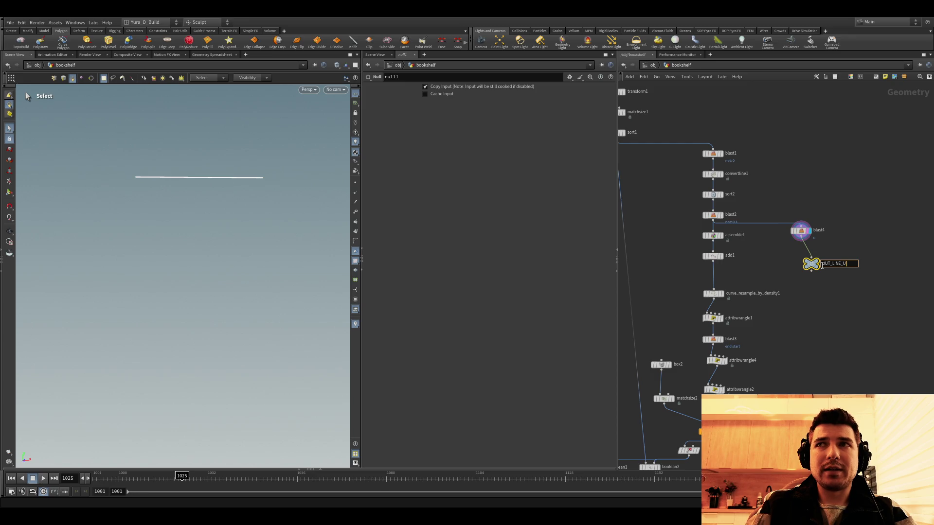
{"action": "type", "text": "P"}
{"action": "key", "text": "Return"}
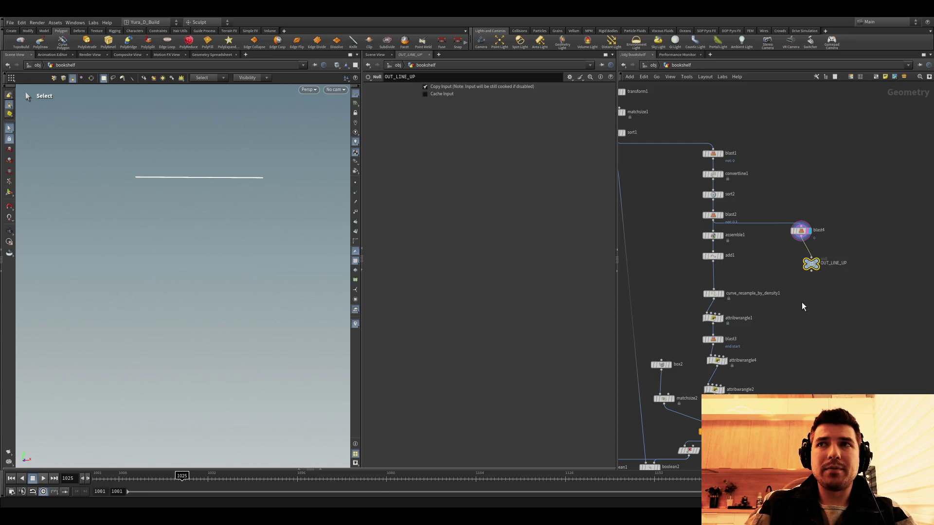
{"action": "key", "text": "ctrl+c"}
{"action": "scroll", "coordinate": [807, 248], "scroll_direction": "down", "scroll_amount": 3}
{"action": "scroll", "coordinate": [742, 275], "scroll_direction": "up", "scroll_amount": 3}
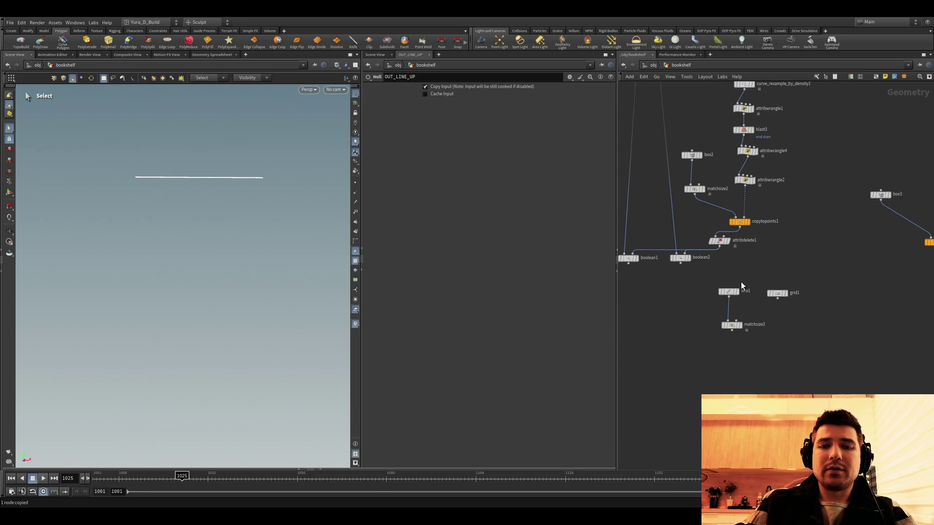
- Paste OUT_LINE_UP as an object merge with a ../.. relative path feeding matchsize3
{"action": "key", "text": "ctrl+shift+v"}
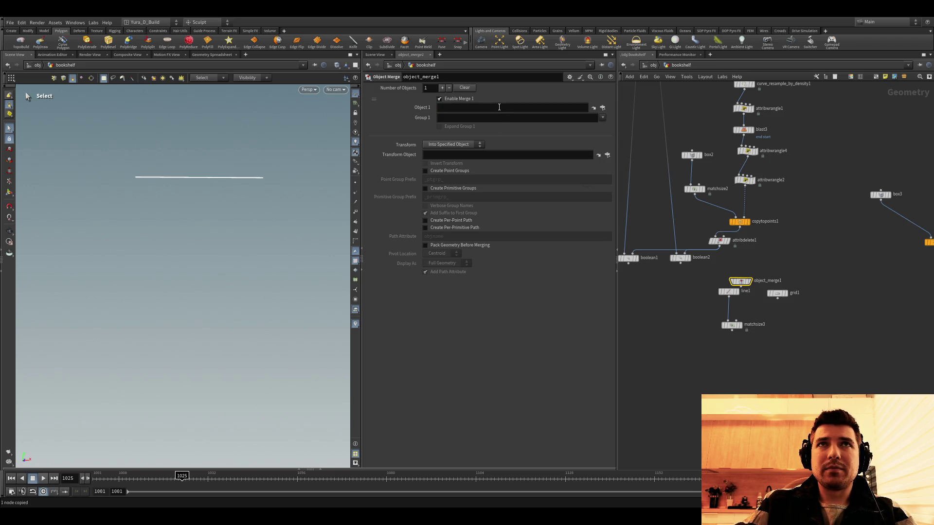
{"action": "left_click", "coordinate": [499, 107]}
{"action": "key", "text": "ctrl+v"}
{"action": "type", "text": "../.."}
{"action": "key", "text": "Return"}
{"action": "scroll", "coordinate": [753, 293], "scroll_direction": "up", "scroll_amount": 3}
{"action": "left_click_drag", "start_coordinate": [746, 254], "coordinate": [724, 314]}
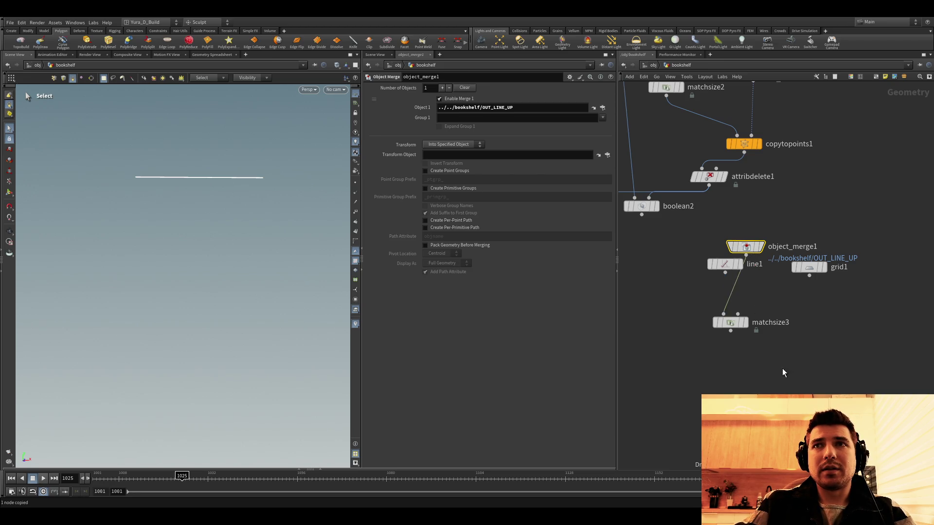
- Delete line1, line up object_merge1 and matchsize3, and display matchsize3's output
{"action": "left_click", "coordinate": [715, 268]}
{"action": "key", "text": "Delete"}
{"action": "left_click_drag", "start_coordinate": [755, 371], "coordinate": [727, 245]}
{"action": "key", "text": "l"}
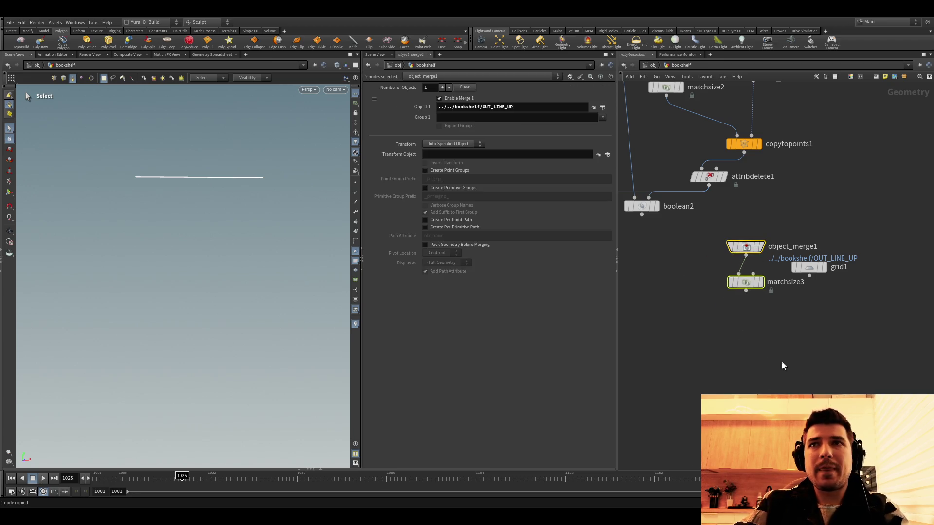
{"action": "left_click", "coordinate": [857, 278]}
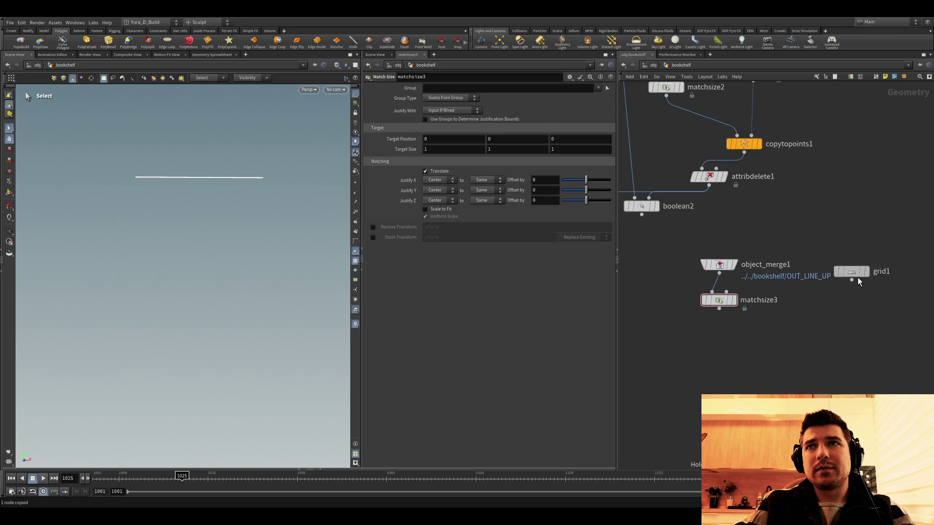
{"action": "left_click", "coordinate": [734, 300]}
- Orbit the viewport to inspect matchsize3's box against the ground grid
{"action": "key", "text": "Escape"}
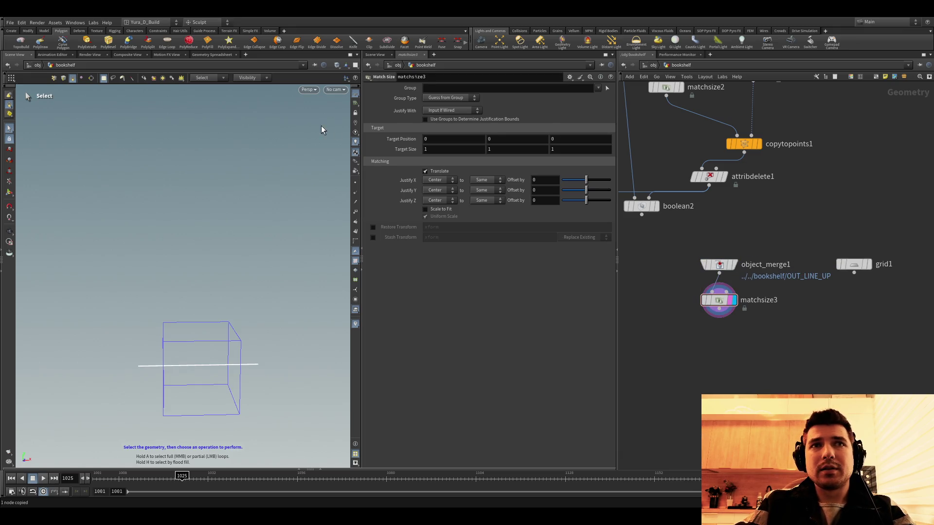
{"action": "middle_click_drag", "start_coordinate": [244, 263], "coordinate": [244, 261]}
{"action": "mouse_move", "coordinate": [245, 260]}
{"action": "left_mouse_down"}
{"action": "mouse_move", "coordinate": [215, 299]}
{"action": "mouse_move", "coordinate": [227, 317]}
{"action": "left_mouse_up"}
{"action": "key", "text": "s"}
{"action": "key", "text": "Escape"}
{"action": "mouse_move", "coordinate": [183, 339]}
{"action": "left_mouse_down"}
{"action": "mouse_move", "coordinate": [204, 305]}
{"action": "mouse_move", "coordinate": [224, 315]}
{"action": "mouse_move", "coordinate": [179, 252]}
{"action": "mouse_move", "coordinate": [217, 334]}
{"action": "mouse_move", "coordinate": [214, 317]}
{"action": "mouse_move", "coordinate": [289, 364]}
{"action": "mouse_move", "coordinate": [205, 298]}
{"action": "mouse_move", "coordinate": [214, 315]}
{"action": "left_mouse_up"}
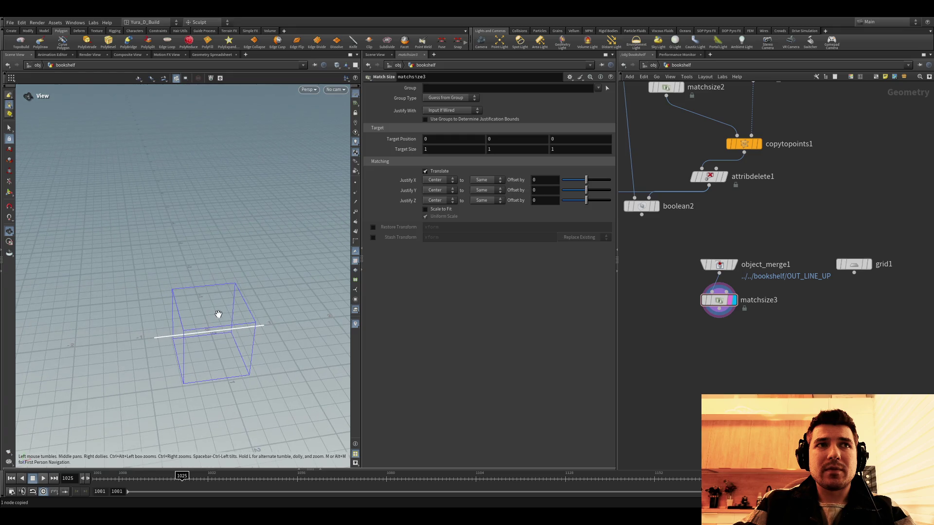
{"action": "key", "text": "s"}
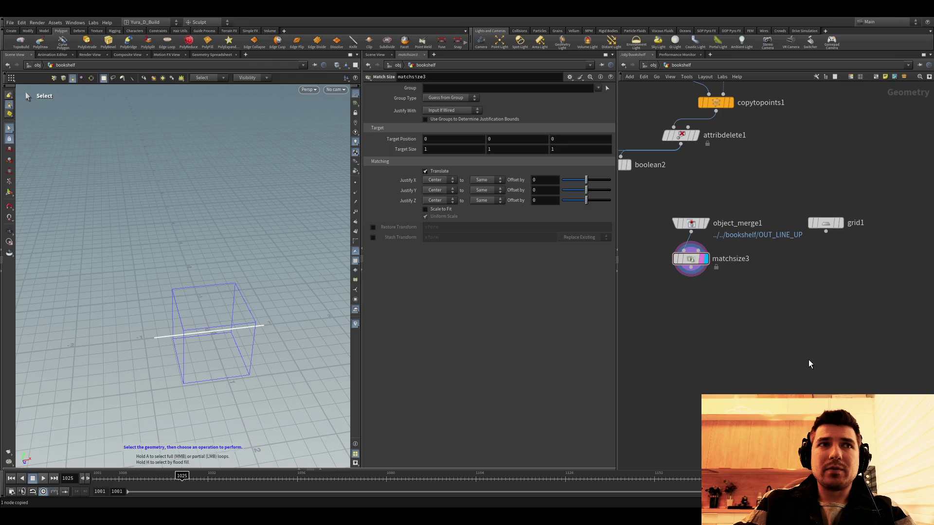
- Add resample1 below matchsize3, limited by Maximum Segments (4) instead of segment length
{"action": "key", "text": "Tab"}
{"action": "type", "text": "resample"}
{"action": "key", "text": "Return"}
{"action": "left_click", "coordinate": [731, 328]}
{"action": "left_click_drag", "start_coordinate": [715, 328], "coordinate": [688, 298]}
{"action": "left_click", "coordinate": [438, 142]}
{"action": "left_click", "coordinate": [426, 159]}
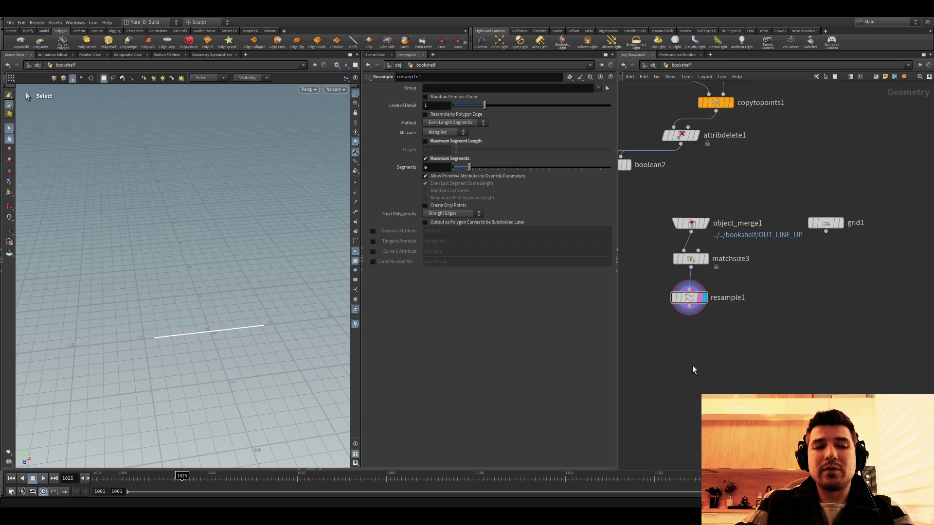
- Review matchsize3's settings and attribwrangle4's code in the merge branch
{"action": "left_click", "coordinate": [691, 258]}
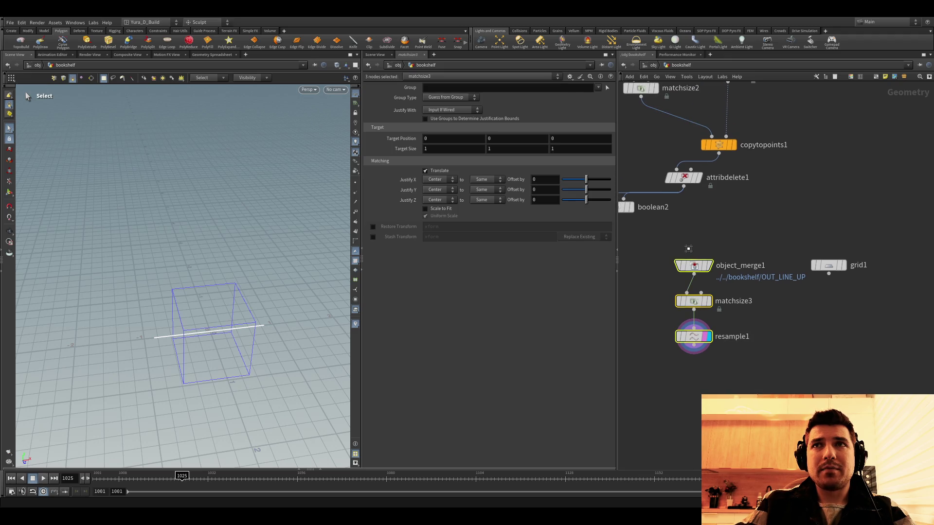
{"action": "middle_click_drag", "start_coordinate": [751, 342], "coordinate": [750, 382]}
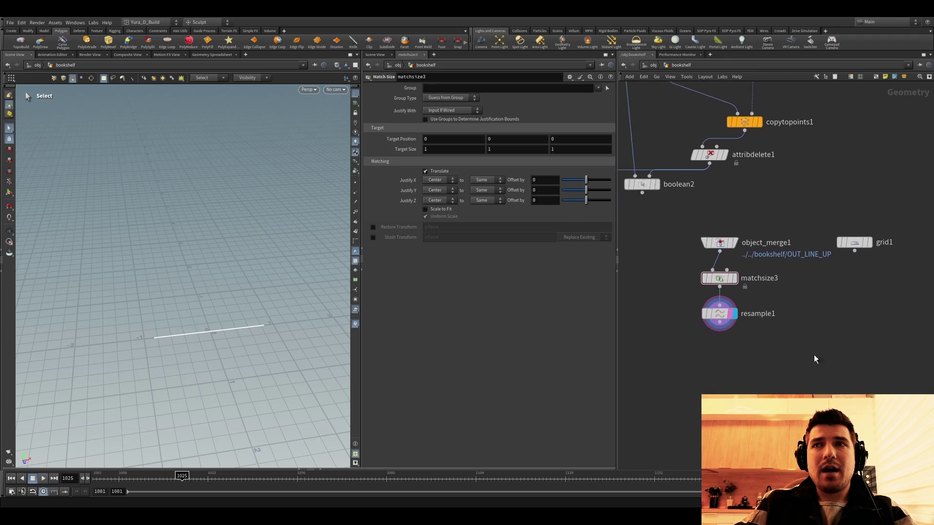
{"action": "scroll", "coordinate": [690, 391], "scroll_direction": "down", "scroll_amount": 5}
{"action": "left_click_drag", "start_coordinate": [734, 389], "coordinate": [663, 347]}
{"action": "left_click", "coordinate": [700, 316]}
{"action": "scroll", "coordinate": [687, 249], "scroll_direction": "up", "scroll_amount": 3}
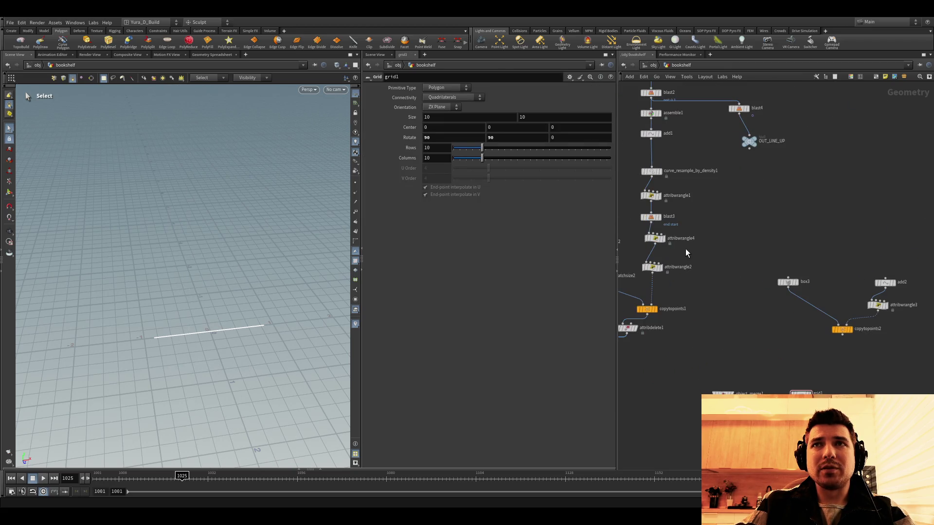
- Inspect attribwrangle4's ramp code and orbit to view the upright red curve
{"action": "left_click", "coordinate": [654, 229]}
{"action": "left_click", "coordinate": [661, 242]}
{"action": "middle_click_drag", "start_coordinate": [694, 236], "coordinate": [716, 249]}
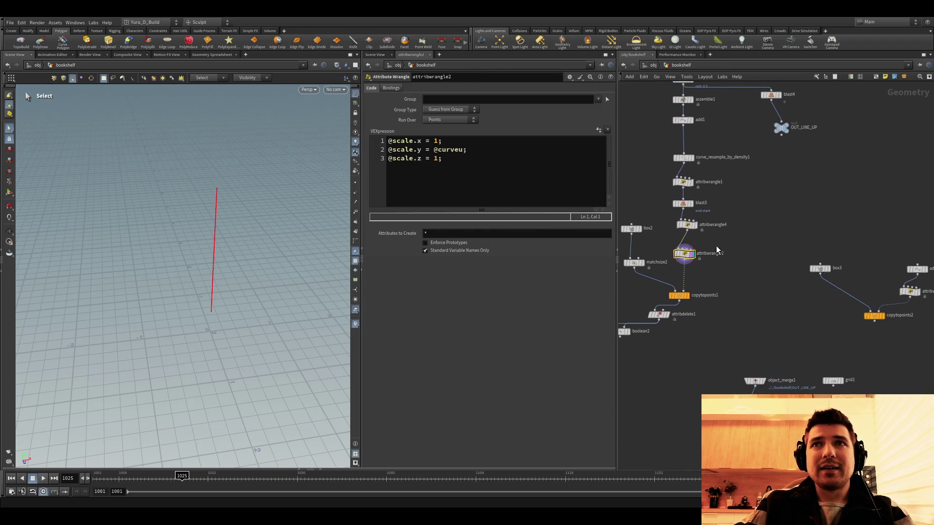
{"action": "left_click", "coordinate": [686, 225]}
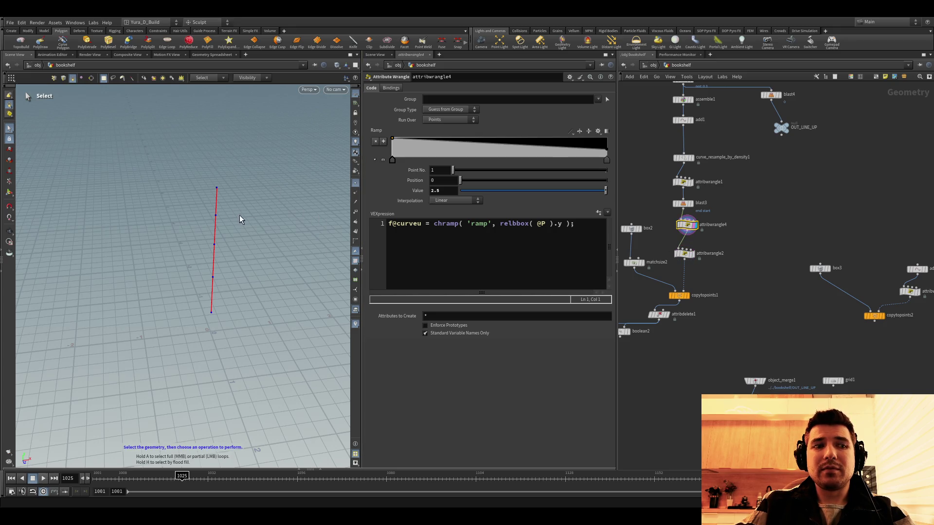
{"action": "key", "text": "Escape"}
{"action": "mouse_move", "coordinate": [224, 252]}
{"action": "left_mouse_down"}
{"action": "mouse_move", "coordinate": [242, 240]}
{"action": "mouse_move", "coordinate": [250, 252]}
{"action": "mouse_move", "coordinate": [260, 193]}
{"action": "left_mouse_up"}
{"action": "key", "text": "s"}
{"action": "left_click_drag", "start_coordinate": [238, 161], "coordinate": [266, 181]}
{"action": "left_click", "coordinate": [244, 279]}
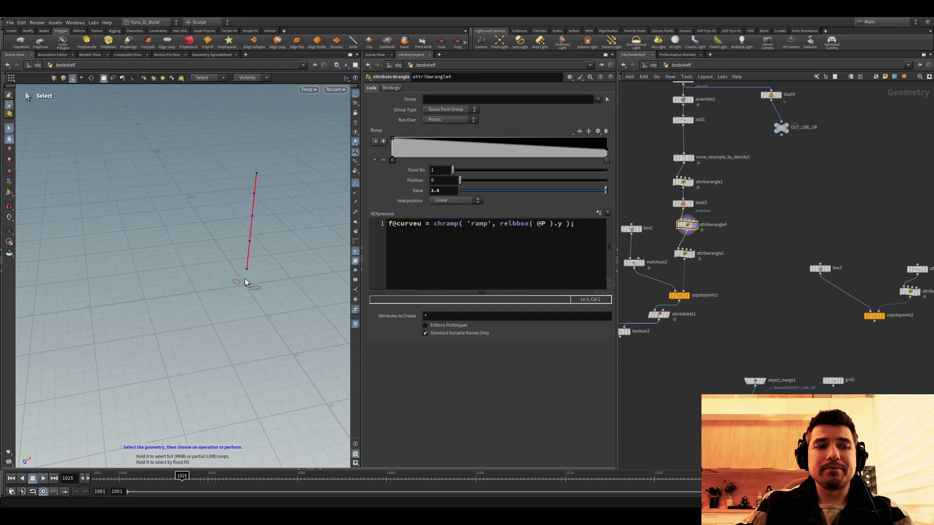
{"action": "scroll", "coordinate": [771, 242], "scroll_direction": "up", "scroll_amount": 2}
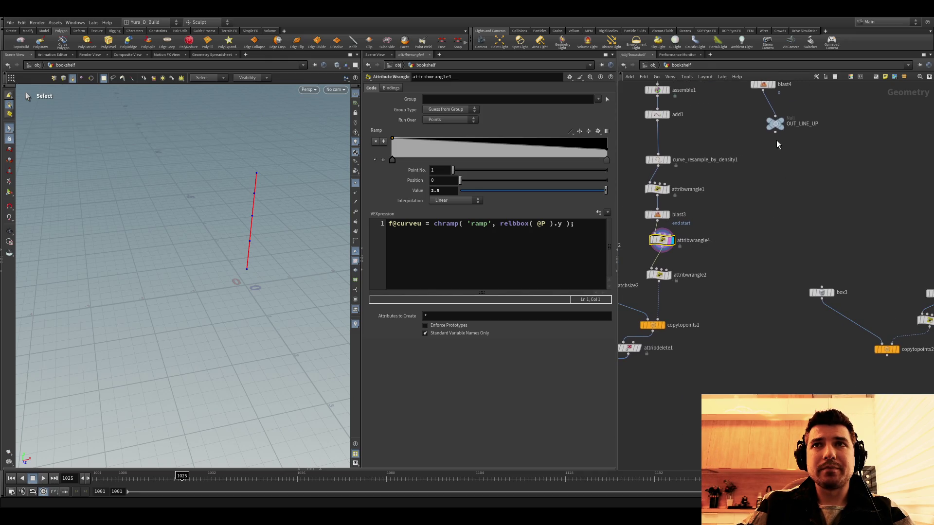
- Duplicate the null wired from attribwrangle4, rename it OUT_MAIN_LINE, and return to frame 1001
{"action": "mouse_move", "coordinate": [776, 140]}
{"action": "left_mouse_down", "text": "alt"}
{"action": "mouse_move", "coordinate": [759, 256]}
{"action": "mouse_move", "coordinate": [683, 257]}
{"action": "left_mouse_up", "text": "alt"}
{"action": "double_click", "coordinate": [785, 270]}
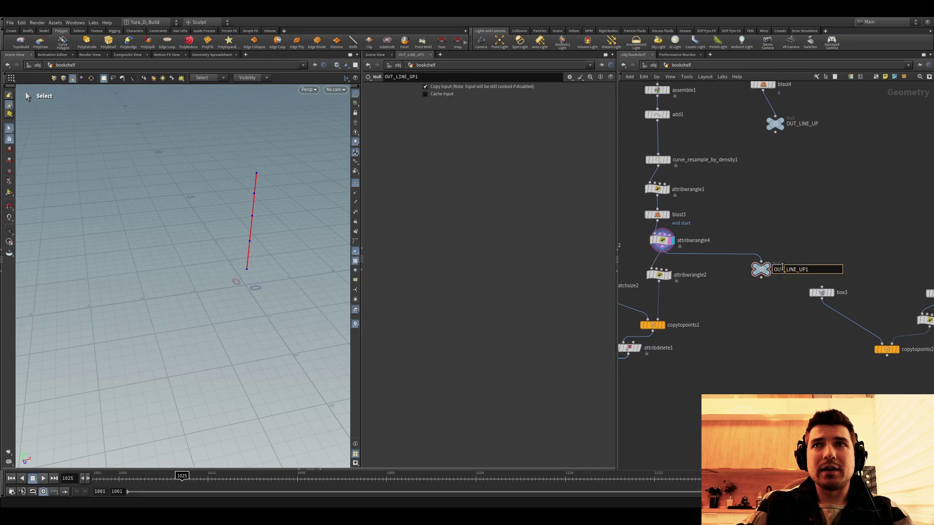
{"action": "type", "text": "OUT_"}
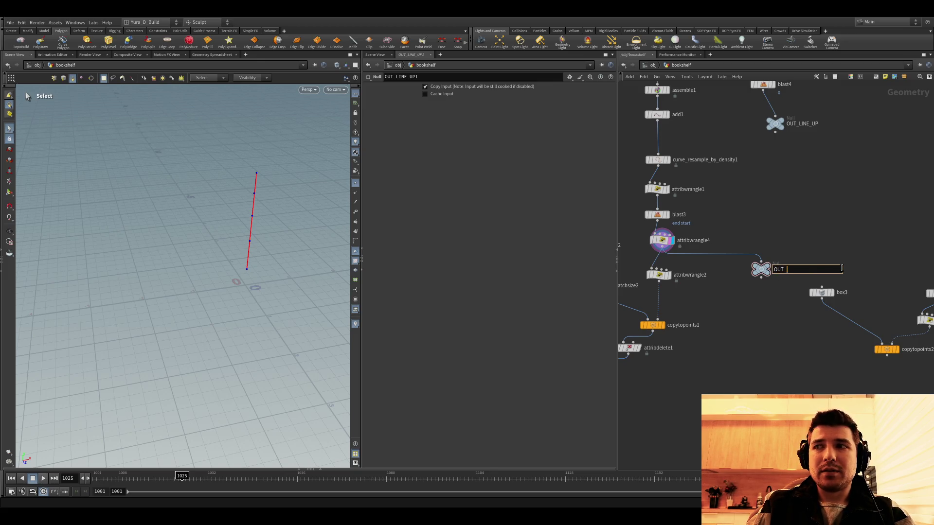
{"action": "type", "text": "NE"}
{"action": "key", "text": "Return"}
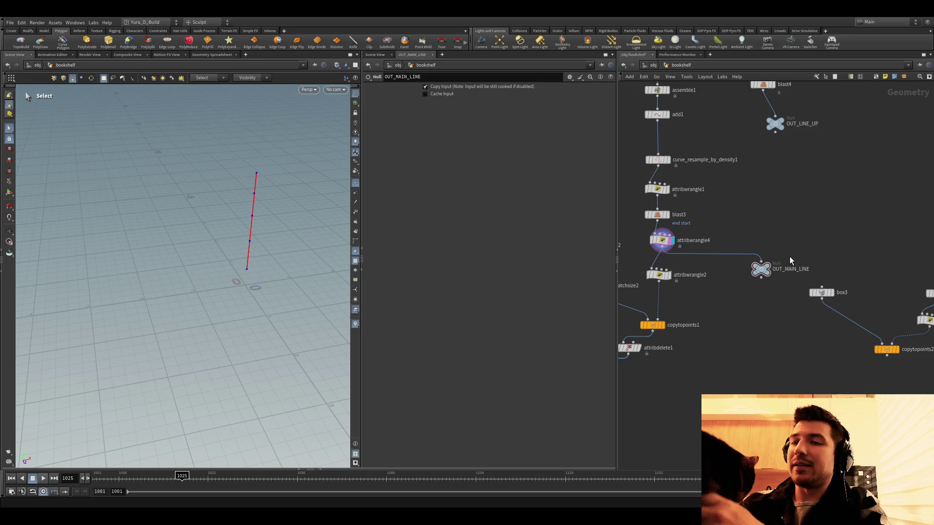
{"action": "key", "text": "ctrl+Left"}
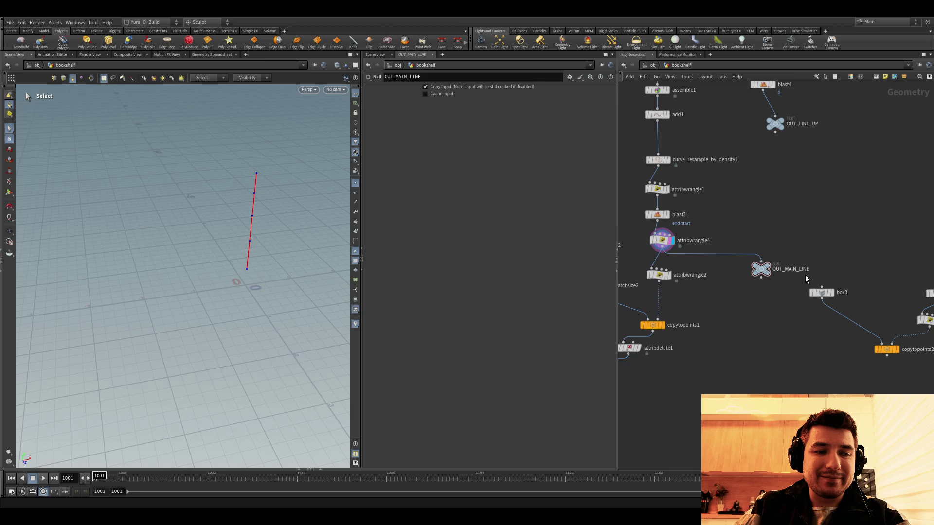
{"action": "mouse_move", "coordinate": [775, 280]}
{"action": "middle_mouse_down"}
{"action": "mouse_move", "coordinate": [765, 343]}
{"action": "mouse_move", "coordinate": [745, 311]}
{"action": "middle_mouse_up"}
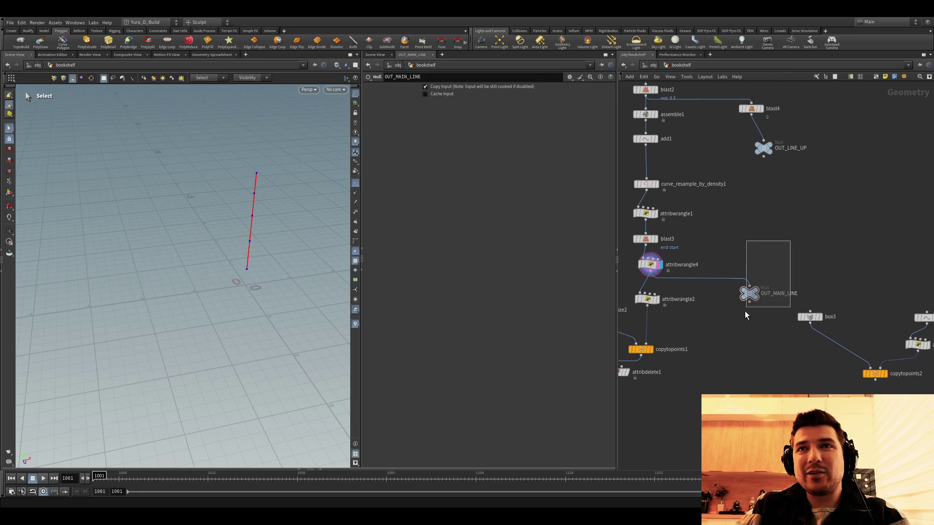
- Paste object_merge2 below grid1, then display boolean2's five cut shelf boards
{"action": "middle_click_drag", "start_coordinate": [740, 349], "coordinate": [717, 270]}
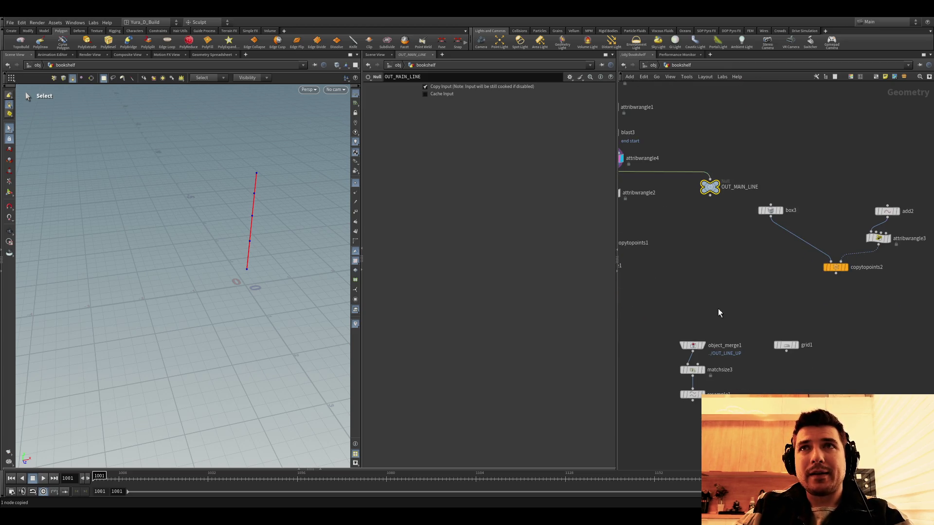
{"action": "middle_click_drag", "start_coordinate": [716, 305], "coordinate": [666, 220]}
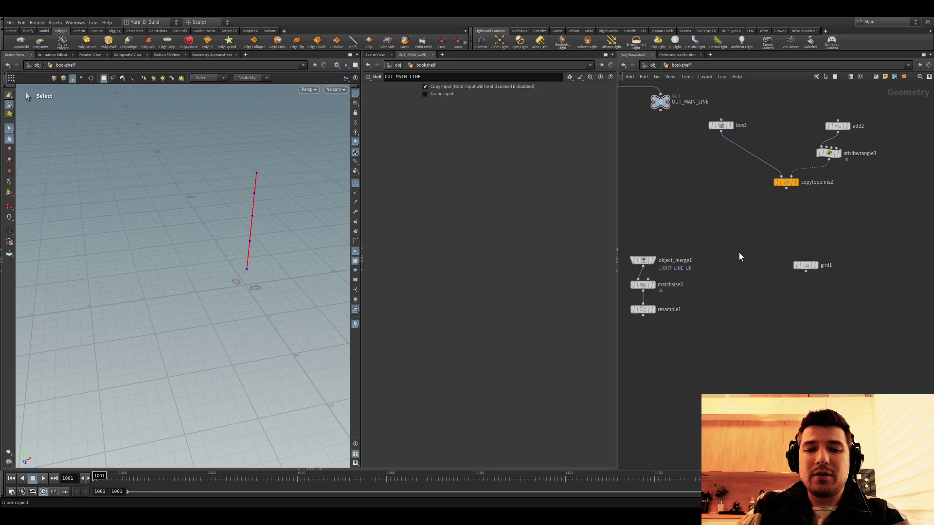
{"action": "key", "text": "ctrl+v"}
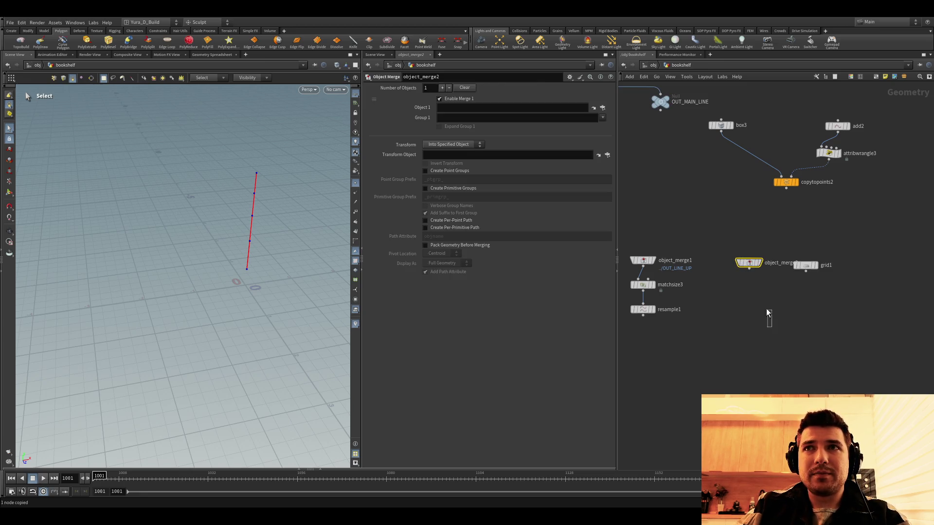
{"action": "mouse_move", "coordinate": [749, 262]}
{"action": "left_mouse_down"}
{"action": "mouse_move", "coordinate": [761, 282]}
{"action": "mouse_move", "coordinate": [744, 252]}
{"action": "left_mouse_up"}
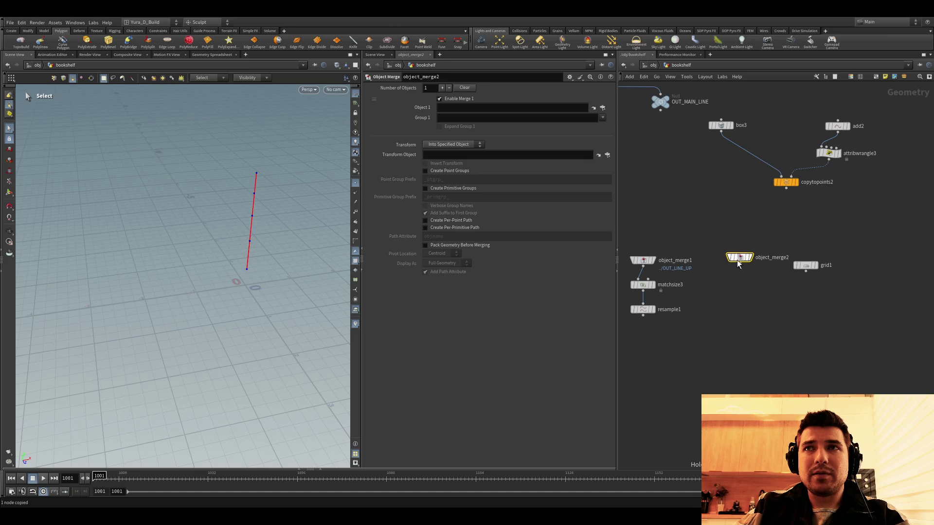
{"action": "middle_click_drag", "start_coordinate": [623, 268], "coordinate": [714, 313]}
{"action": "left_click", "coordinate": [679, 227]}
{"action": "left_click", "coordinate": [642, 247]}
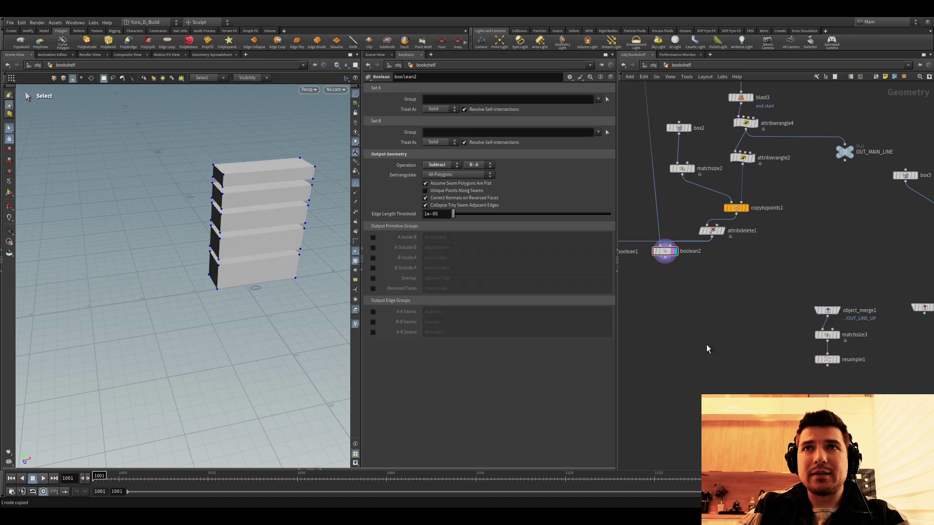
- Add assemble2 below boolean2 with Create Packed Primitives enabled
{"action": "key", "text": "ctrl+v"}
{"action": "mouse_move", "coordinate": [658, 235]}
{"action": "left_mouse_down"}
{"action": "mouse_move", "coordinate": [715, 311]}
{"action": "mouse_move", "coordinate": [678, 313]}
{"action": "left_mouse_up"}
{"action": "left_click", "coordinate": [661, 384]}
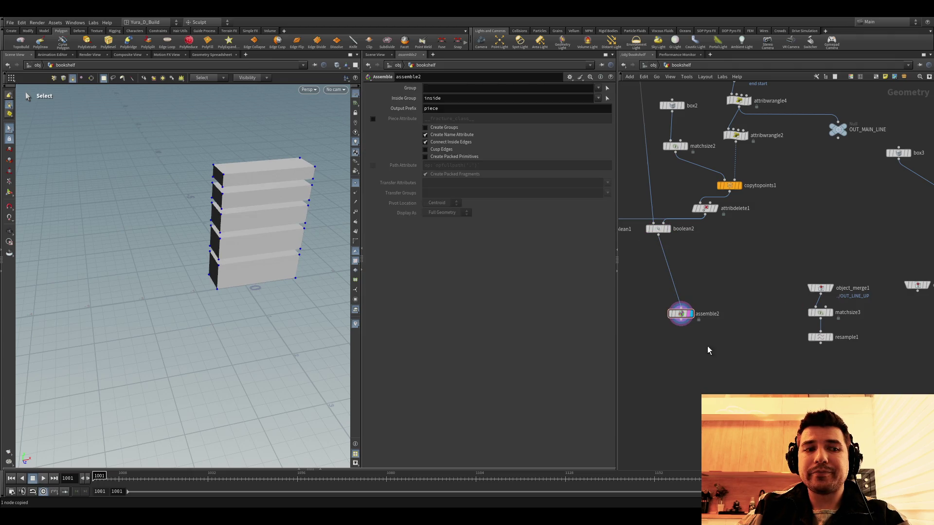
{"action": "left_click", "coordinate": [453, 156]}
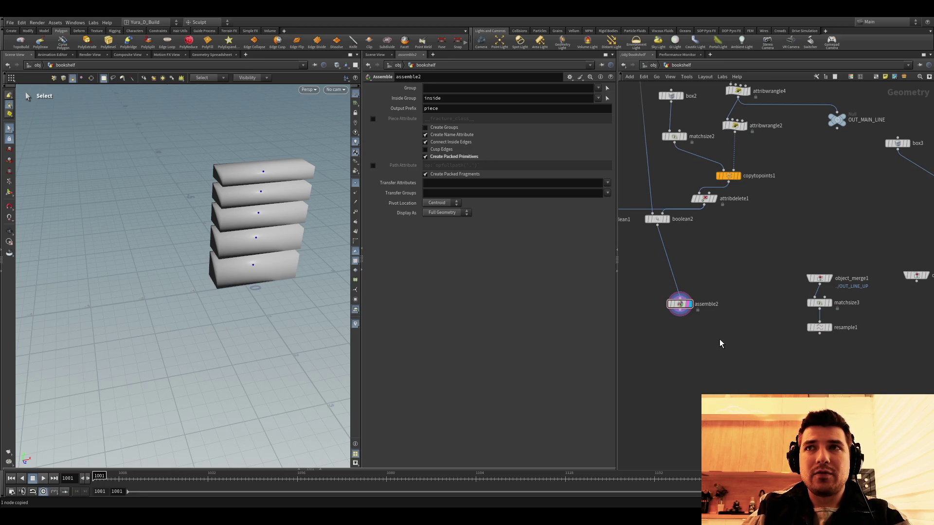
- Add a For-Each Named Primitive block after assemble2 and display the first piece
{"action": "key", "text": "Tab"}
{"action": "type", "text": "foreach"}
{"action": "key", "text": "Return"}
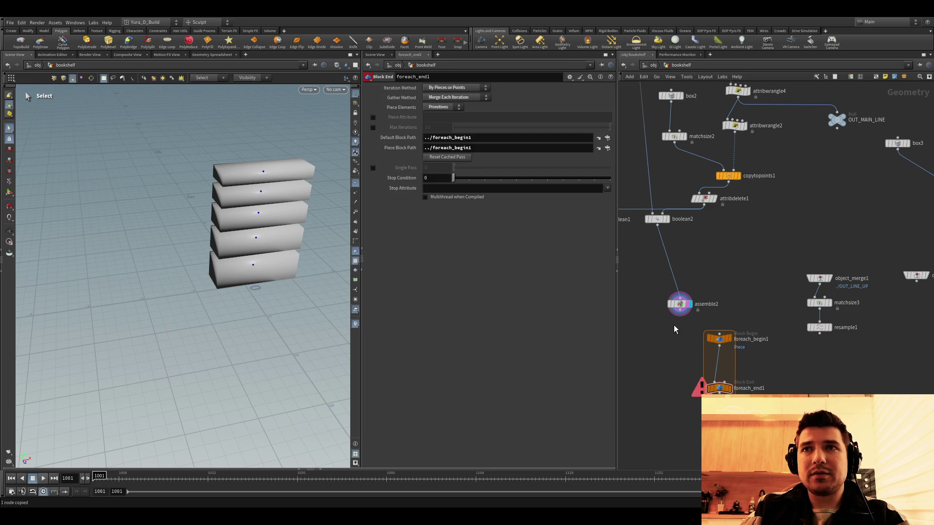
{"action": "left_click_drag", "start_coordinate": [751, 300], "coordinate": [647, 404]}
{"action": "mouse_move", "coordinate": [679, 304]}
{"action": "left_mouse_down"}
{"action": "mouse_move", "coordinate": [687, 301]}
{"action": "mouse_move", "coordinate": [659, 262]}
{"action": "left_mouse_up"}
{"action": "left_click", "coordinate": [658, 283]}
{"action": "left_click", "coordinate": [670, 283]}
{"action": "left_click_drag", "start_coordinate": [658, 316], "coordinate": [654, 385]}
- Display resample1's line, check the object merge, and paste copytopoints3
{"action": "scroll", "coordinate": [757, 342], "scroll_direction": "up", "scroll_amount": 2}
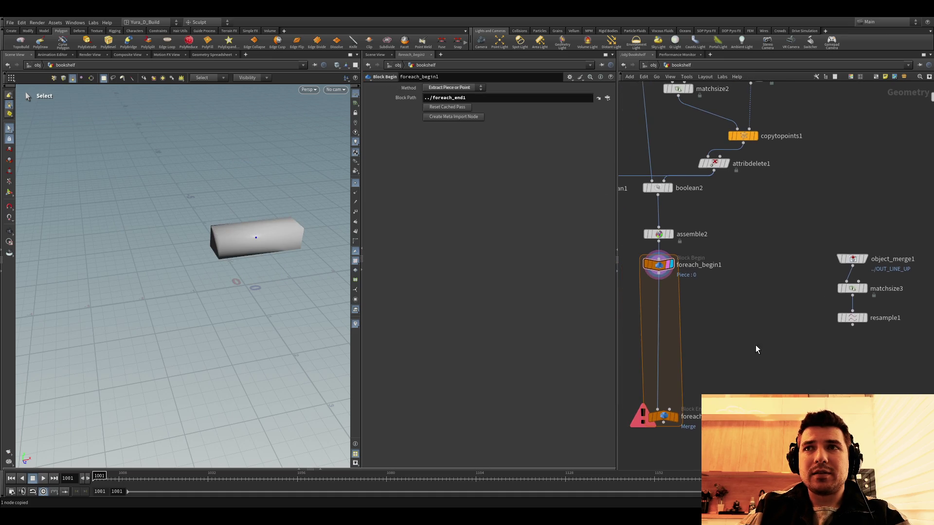
{"action": "left_click", "coordinate": [851, 318]}
{"action": "key", "text": "r"}
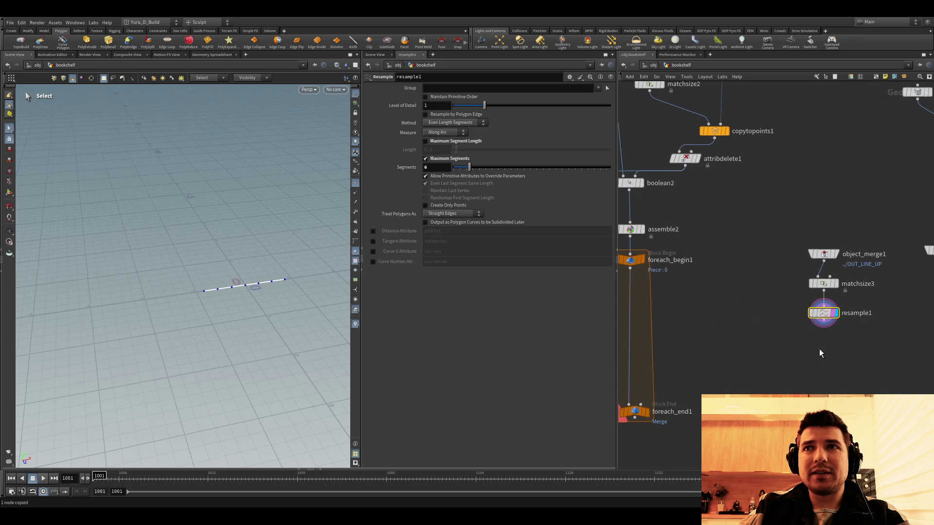
{"action": "left_click", "coordinate": [854, 253]}
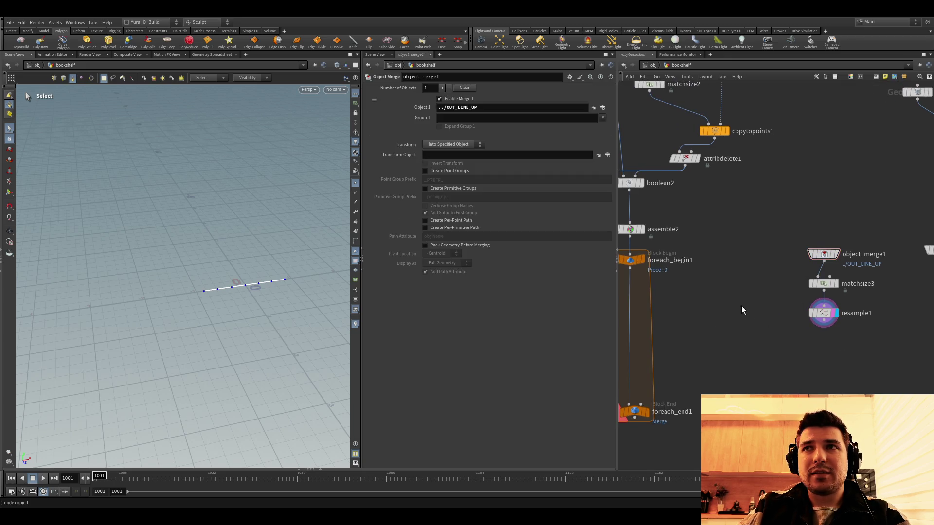
{"action": "key", "text": "Down"}
{"action": "key", "text": "Down"}
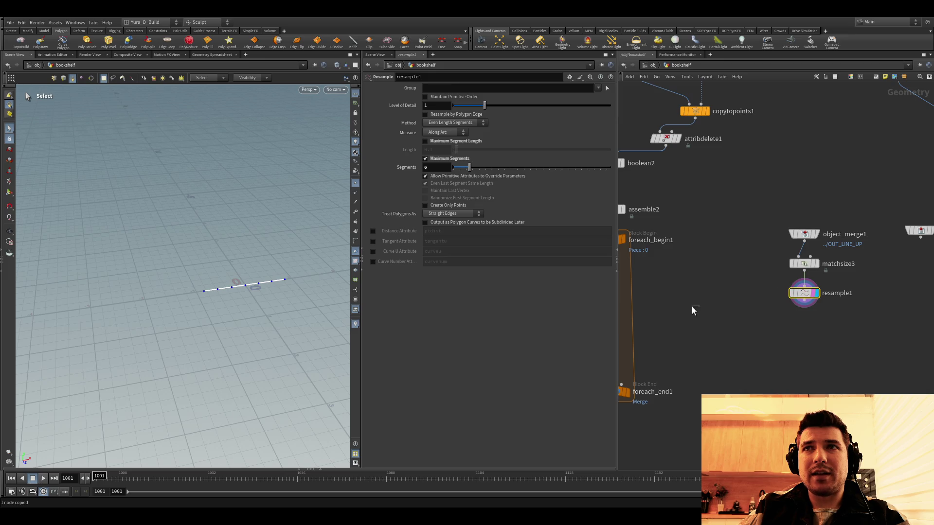
{"action": "key", "text": "ctrl+v"}
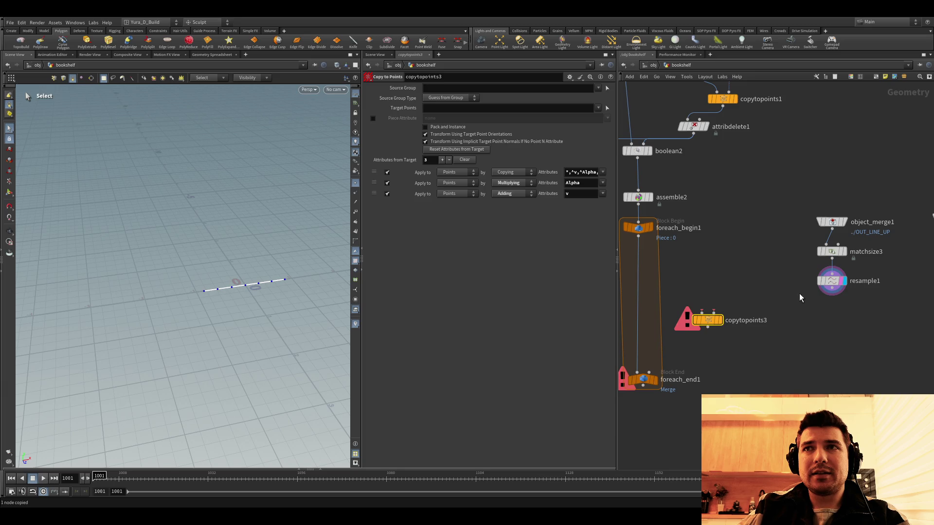
- Create grid2 and wire it with resample1 into copytopoints3
{"action": "left_click", "coordinate": [748, 278]}
{"action": "mouse_move", "coordinate": [747, 286]}
{"action": "left_mouse_down"}
{"action": "mouse_move", "coordinate": [656, 314]}
{"action": "mouse_move", "coordinate": [683, 323]}
{"action": "mouse_move", "coordinate": [662, 277]}
{"action": "left_mouse_up"}
{"action": "mouse_move", "coordinate": [695, 323]}
{"action": "left_mouse_down"}
{"action": "mouse_move", "coordinate": [813, 307]}
{"action": "mouse_move", "coordinate": [700, 325]}
{"action": "left_mouse_up"}
{"action": "left_click", "coordinate": [750, 348]}
{"action": "middle_click_drag", "start_coordinate": [750, 348], "coordinate": [812, 333]}
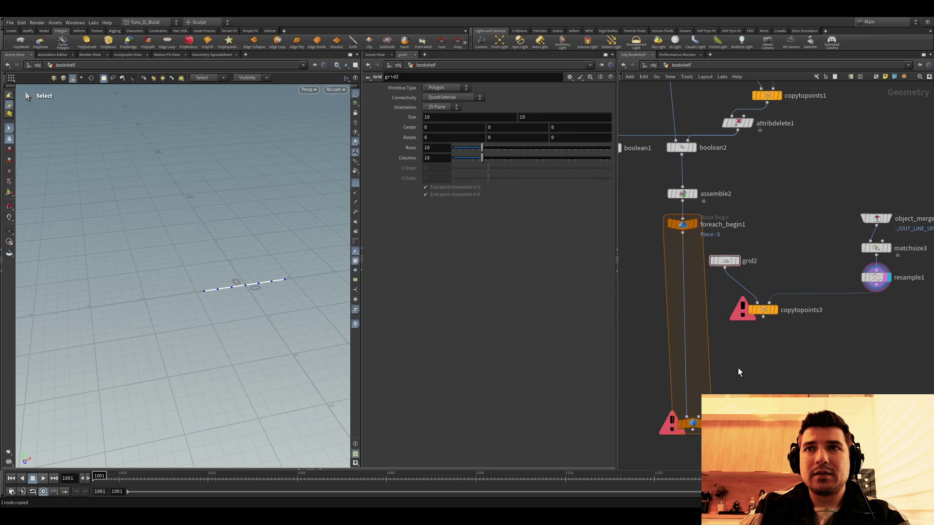
- Place booleanfracture1 inside the for-each loop, cutting with copytopoints3's grids
{"action": "key", "text": "ctrl+v"}
{"action": "mouse_move", "coordinate": [738, 368]}
{"action": "left_mouse_down"}
{"action": "mouse_move", "coordinate": [678, 362]}
{"action": "mouse_move", "coordinate": [762, 316]}
{"action": "left_mouse_up"}
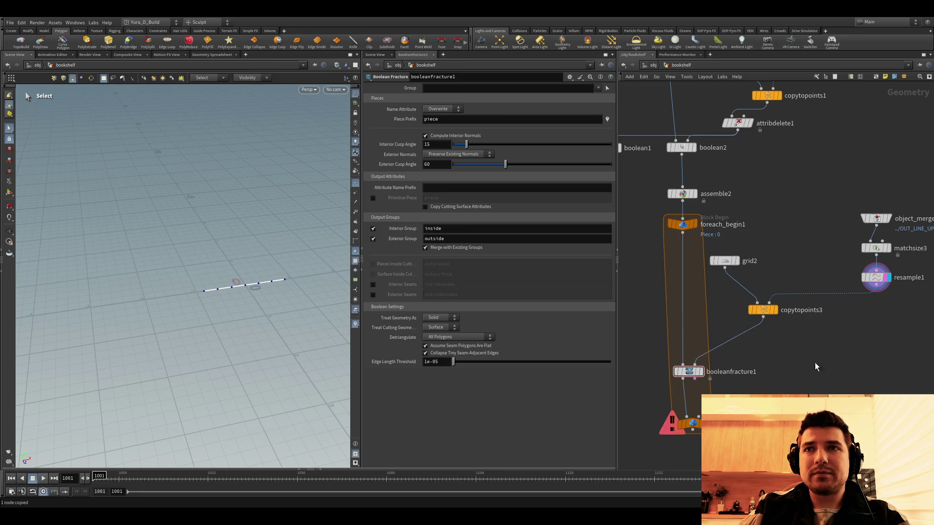
{"action": "mouse_move", "coordinate": [767, 347]}
{"action": "middle_mouse_down"}
{"action": "mouse_move", "coordinate": [766, 357]}
{"action": "mouse_move", "coordinate": [890, 337]}
{"action": "middle_mouse_up"}
{"action": "left_click", "coordinate": [751, 310]}
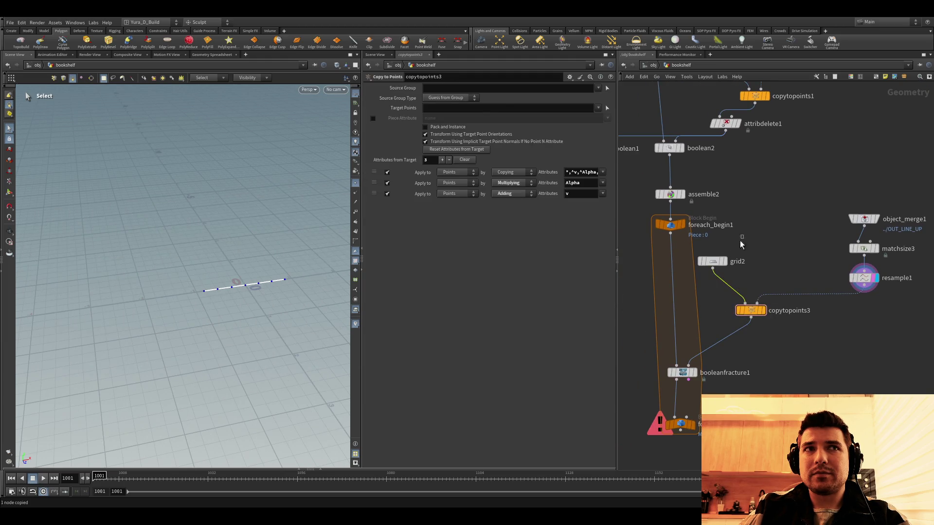
{"action": "left_click", "coordinate": [713, 261]}
{"action": "middle_click_drag", "start_coordinate": [720, 312], "coordinate": [679, 331]}
{"action": "scroll", "coordinate": [845, 279], "scroll_direction": "down", "scroll_amount": 1}
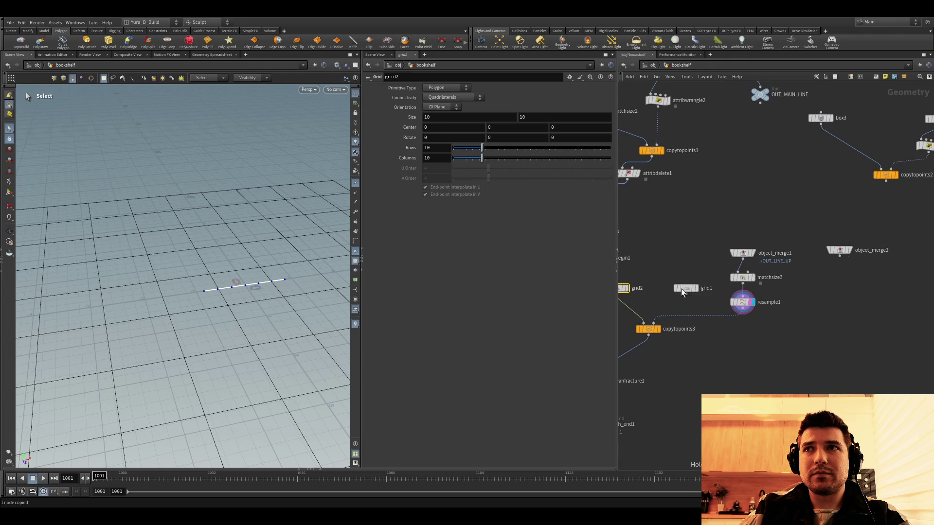
- Feed grid1 into copytopoints3 and display the copied grids along the line
{"action": "left_click_drag", "start_coordinate": [643, 322], "coordinate": [646, 302]}
{"action": "left_click", "coordinate": [646, 315]}
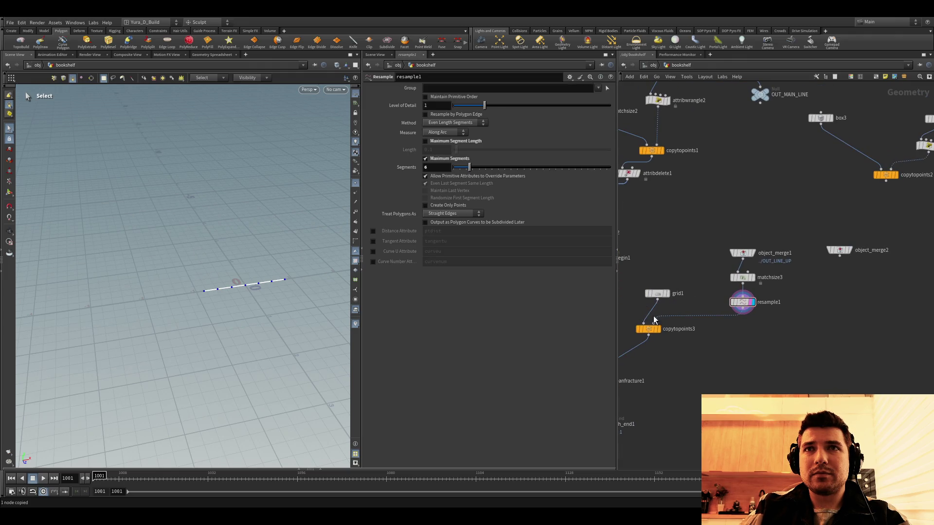
{"action": "middle_click_drag", "start_coordinate": [647, 340], "coordinate": [736, 324]}
{"action": "left_click", "coordinate": [674, 364]}
{"action": "left_click", "coordinate": [735, 312]}
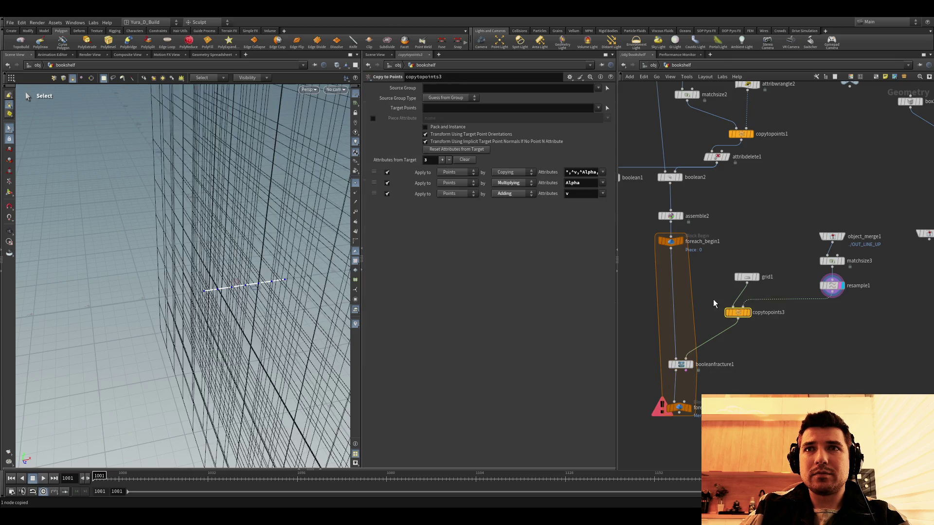
{"action": "key", "text": "r"}
{"action": "left_click_drag", "start_coordinate": [229, 279], "coordinate": [283, 270]}
{"action": "left_click", "coordinate": [355, 182]}
{"action": "key", "text": "s"}
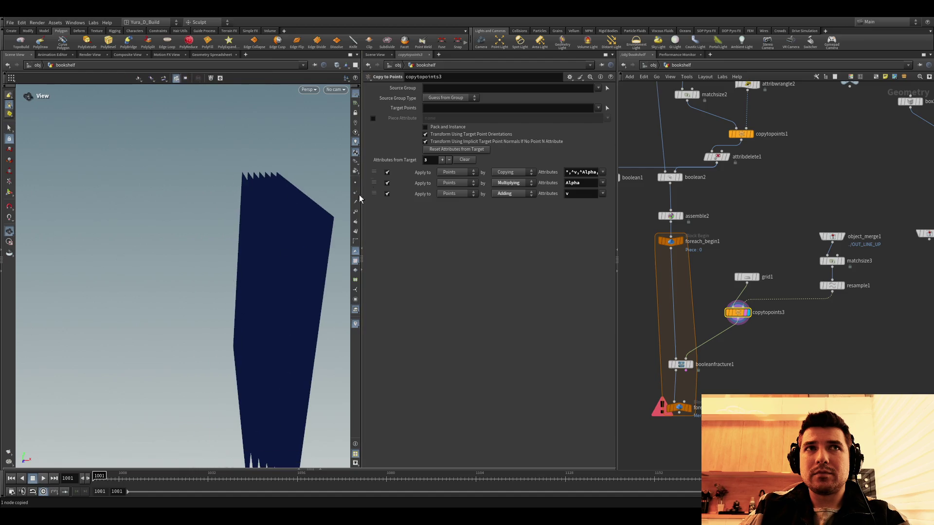
{"action": "key", "text": "Escape"}
{"action": "mouse_move", "coordinate": [290, 219]}
{"action": "left_mouse_down"}
{"action": "mouse_move", "coordinate": [278, 272]}
{"action": "mouse_move", "coordinate": [271, 259]}
{"action": "left_mouse_up"}
{"action": "key", "text": "s"}
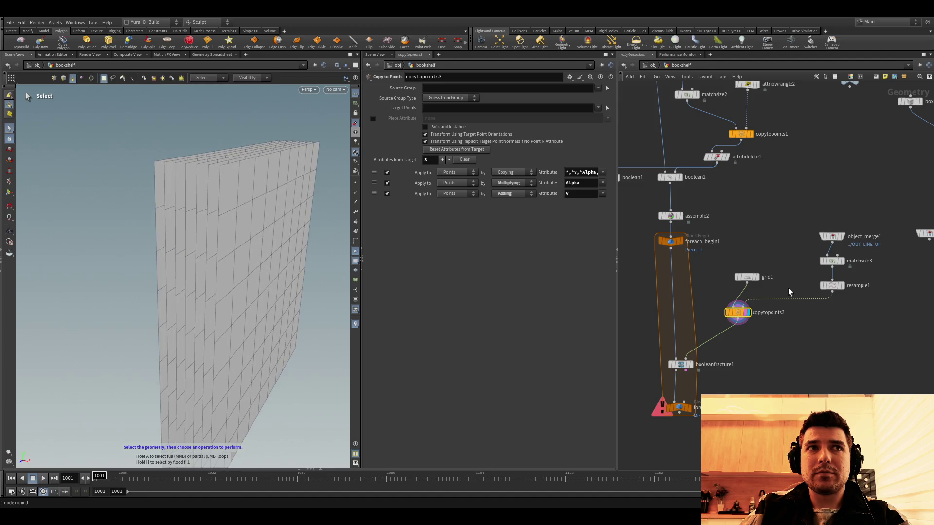
- Keep grid1's size at 10 and set its rows and columns to 2
{"action": "left_click", "coordinate": [746, 277]}
{"action": "type", "text": "2"}
{"action": "key", "text": "Return"}
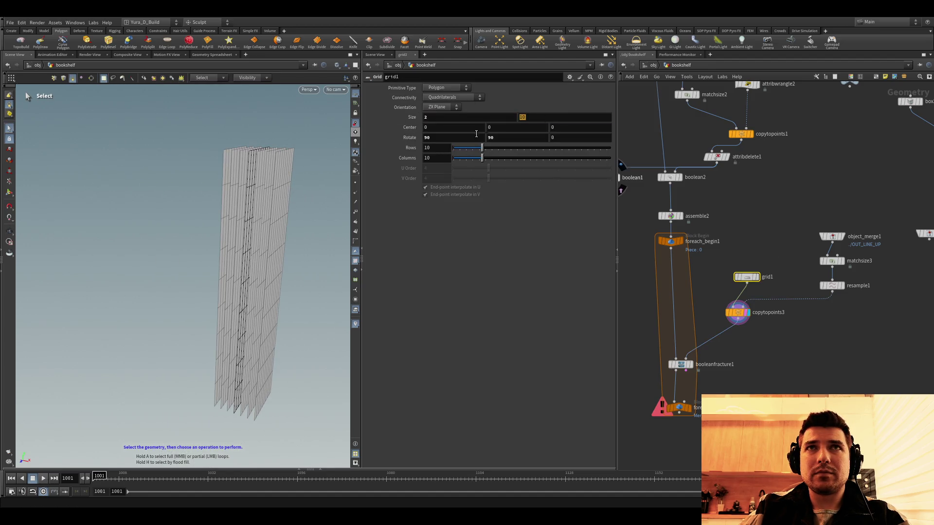
{"action": "left_click", "coordinate": [448, 117]}
{"action": "left_click", "coordinate": [448, 117]}
{"action": "type", "text": "10"}
{"action": "key", "text": "Return"}
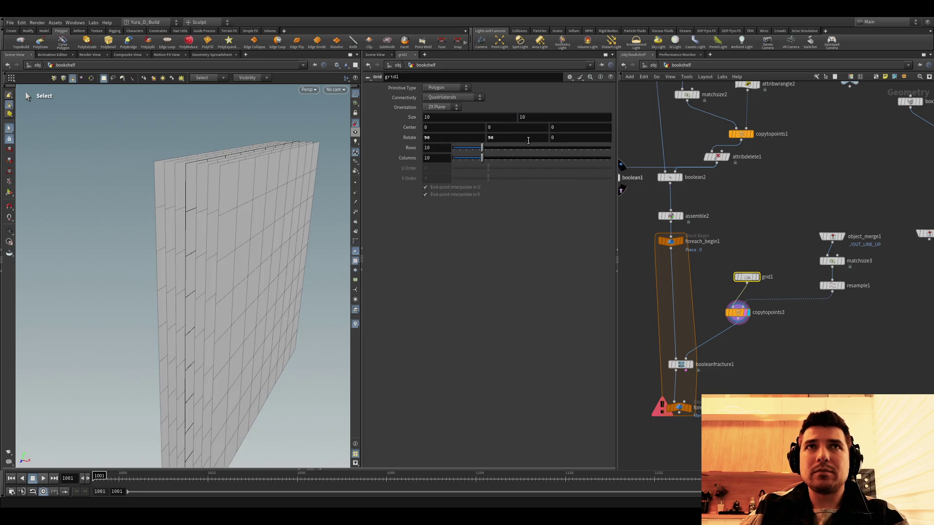
{"action": "type", "text": "2"}
{"action": "key", "text": "Tab"}
{"action": "type", "text": "2"}
{"action": "key", "text": "Return"}
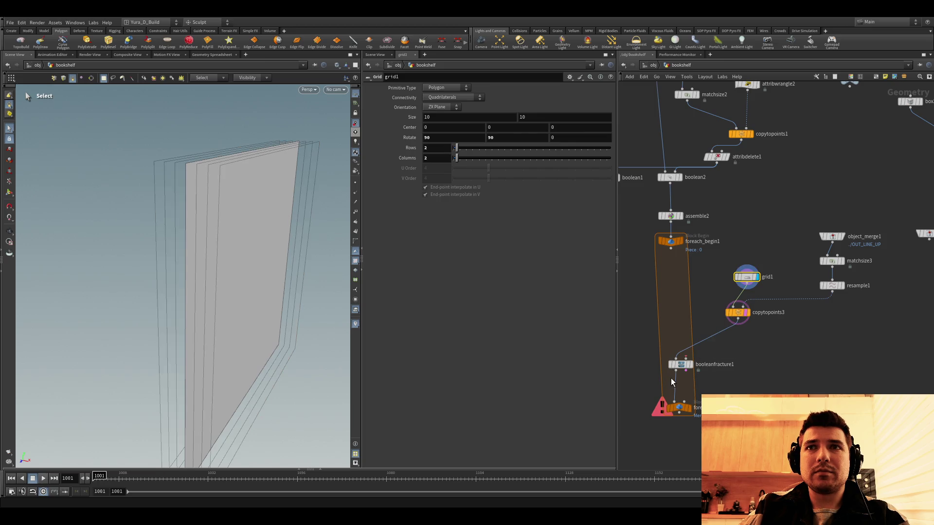
{"action": "key", "text": "ctrl+z"}
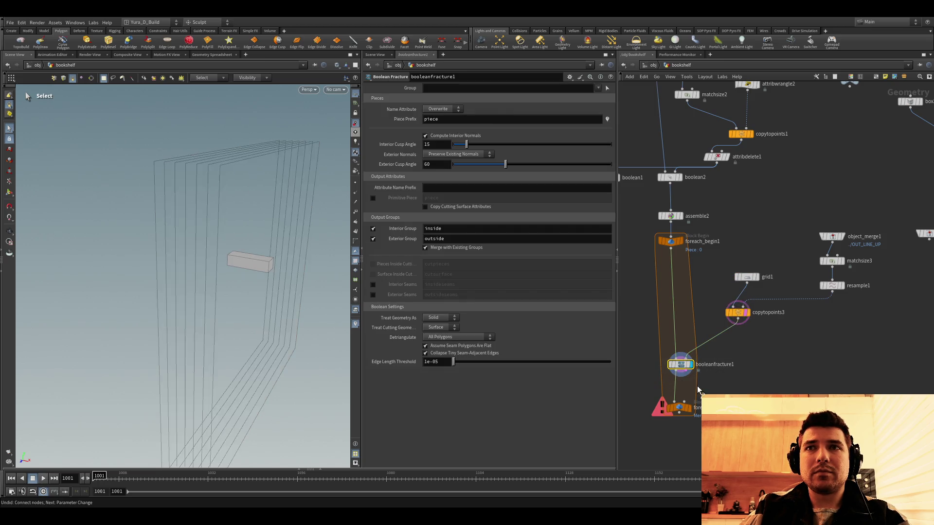
{"action": "scroll", "coordinate": [262, 268], "scroll_direction": "up", "scroll_amount": 2}
- Show the grid cutters and insert an Unpack node between foreach_begin1 and booleanfracture1
{"action": "left_click", "coordinate": [743, 269]}
{"action": "mouse_move", "coordinate": [263, 264]}
{"action": "left_mouse_down"}
{"action": "mouse_move", "coordinate": [256, 281]}
{"action": "mouse_move", "coordinate": [312, 221]}
{"action": "left_mouse_up"}
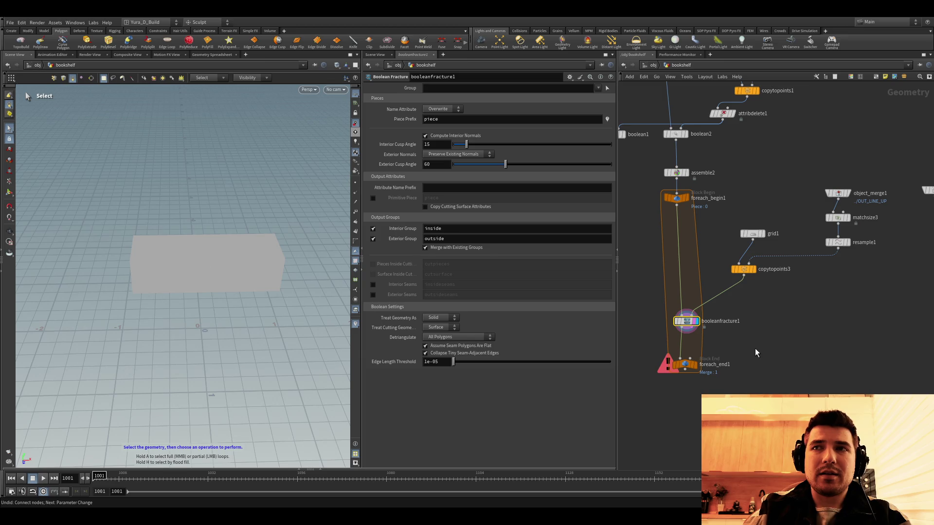
{"action": "key", "text": "Tab"}
{"action": "type", "text": "unpack"}
{"action": "key", "text": "Return"}
{"action": "left_click_drag", "start_coordinate": [755, 348], "coordinate": [687, 256]}
{"action": "middle_click_drag", "start_coordinate": [726, 369], "coordinate": [739, 360]}
{"action": "left_click_drag", "start_coordinate": [738, 360], "coordinate": [737, 407]}
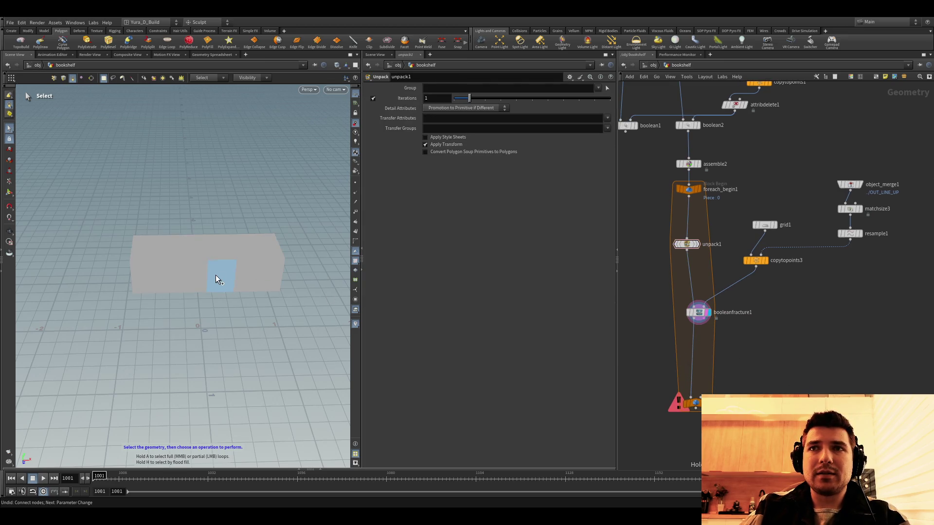
- Display booleanfracture1 to check the board's cut slices from a new angle
{"action": "left_click", "coordinate": [697, 313]}
{"action": "middle_click_drag", "start_coordinate": [682, 330], "coordinate": [681, 306]}
{"action": "left_click_drag", "start_coordinate": [697, 287], "coordinate": [685, 289]}
{"action": "key", "text": "Escape"}
{"action": "mouse_move", "coordinate": [225, 272]}
{"action": "left_mouse_down"}
{"action": "mouse_move", "coordinate": [205, 257]}
{"action": "mouse_move", "coordinate": [235, 235]}
{"action": "mouse_move", "coordinate": [194, 262]}
{"action": "left_mouse_up"}
{"action": "key", "text": "s"}
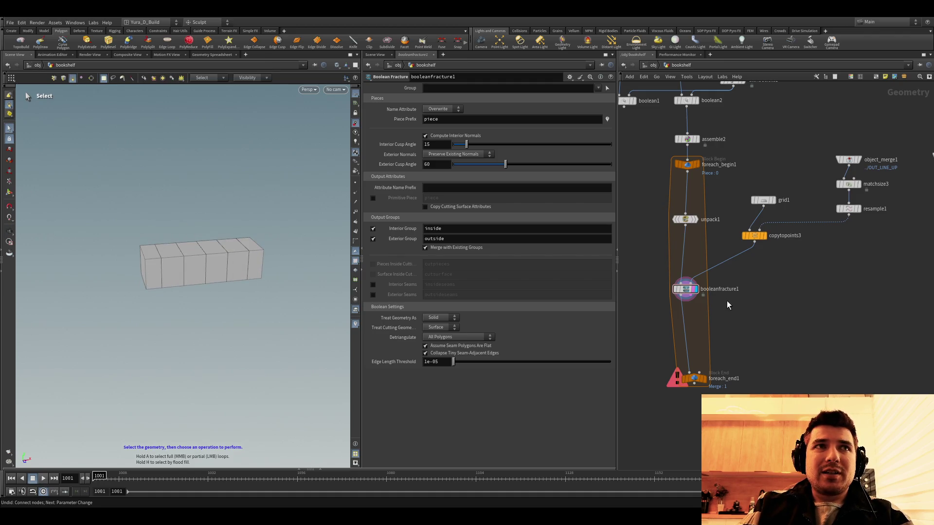
- Tidy the loop nodes and create a metadata import node from foreach_begin1
{"action": "scroll", "coordinate": [747, 306], "scroll_direction": "up", "scroll_amount": 2}
{"action": "middle_click_drag", "start_coordinate": [752, 318], "coordinate": [742, 381]}
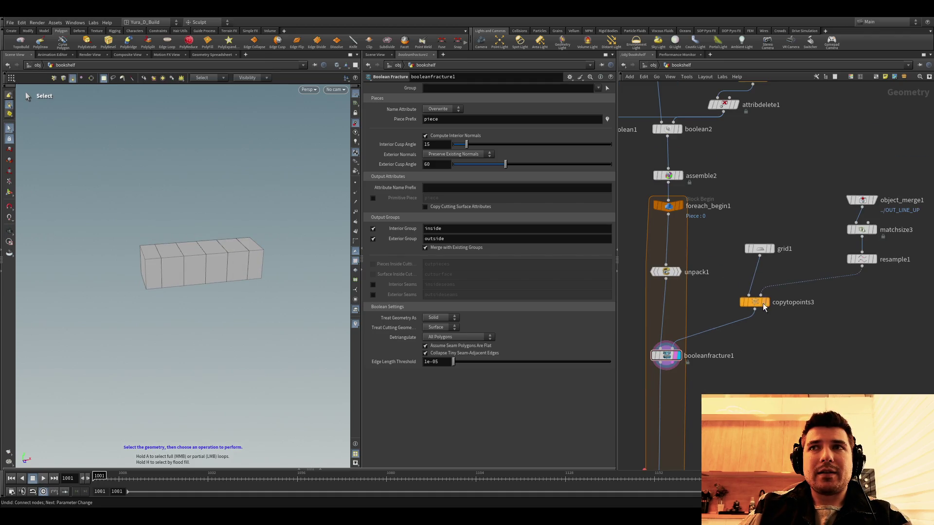
{"action": "middle_click_drag", "start_coordinate": [760, 301], "coordinate": [758, 319]}
{"action": "left_click_drag", "start_coordinate": [758, 319], "coordinate": [762, 320]}
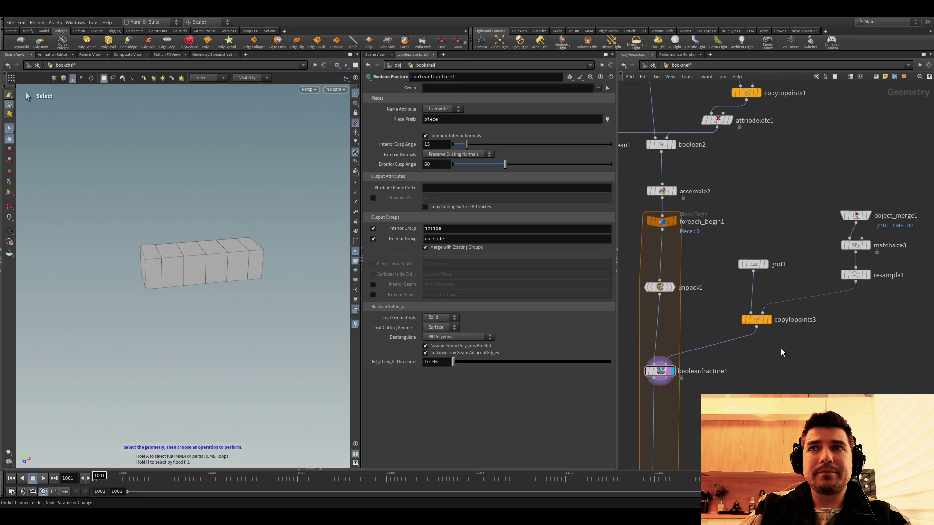
{"action": "left_click", "coordinate": [664, 223]}
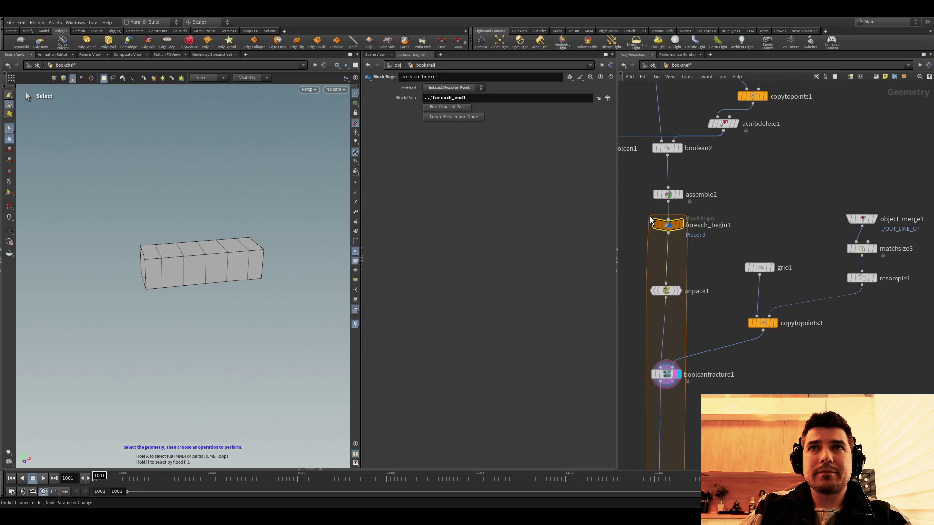
{"action": "left_click", "coordinate": [451, 118]}
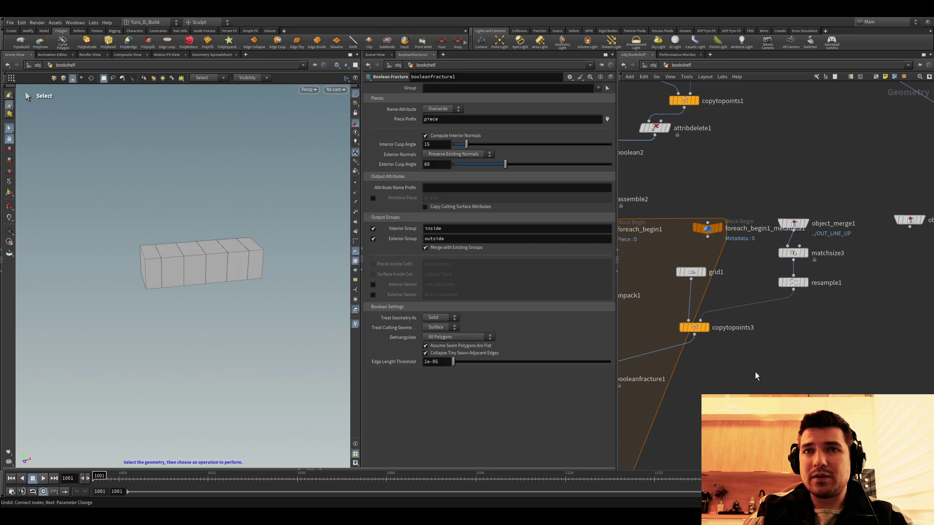
- Link foreach_begin1_metadata1 to resample1 as its Spare Input 0
{"action": "middle_click_drag", "start_coordinate": [758, 376], "coordinate": [795, 392]}
{"action": "left_click", "coordinate": [829, 292]}
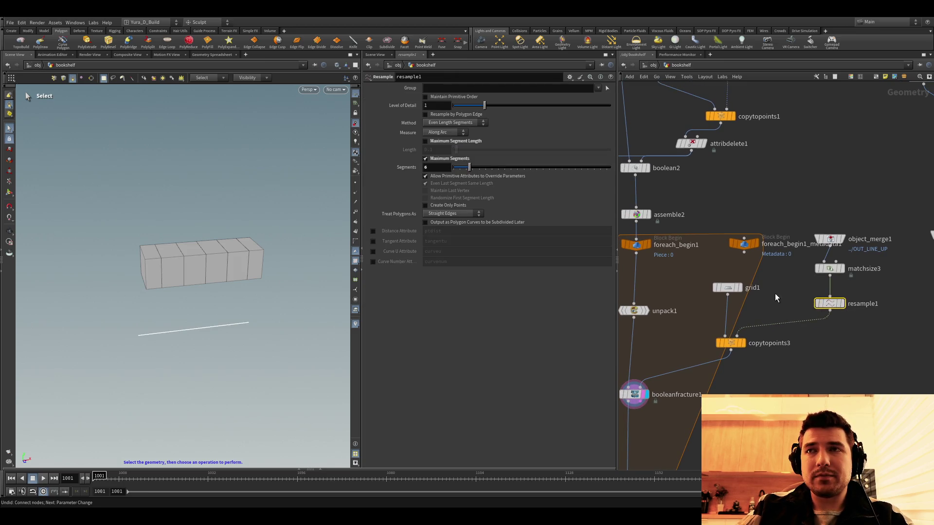
{"action": "key", "text": "Down"}
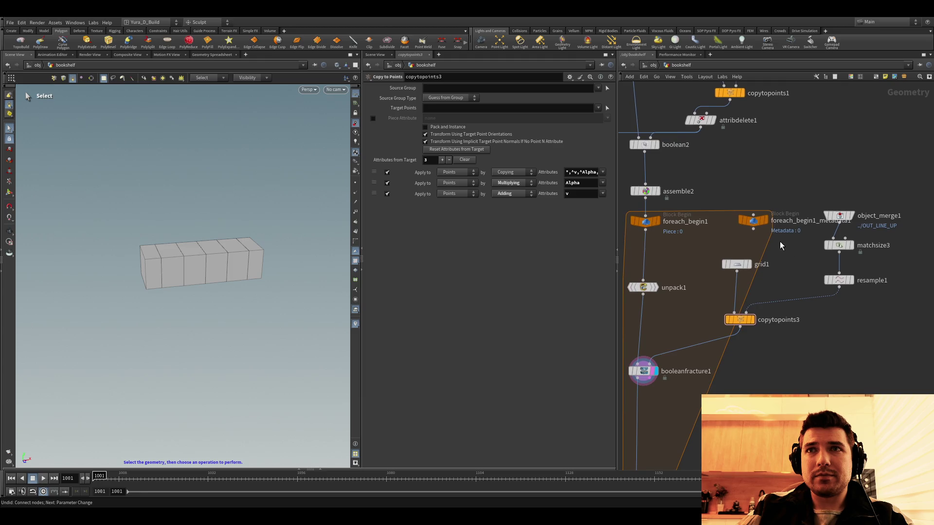
{"action": "key", "text": "Up"}
{"action": "key", "text": "Right"}
{"action": "left_click_drag", "start_coordinate": [792, 350], "coordinate": [794, 349]}
{"action": "left_click", "coordinate": [724, 228]}
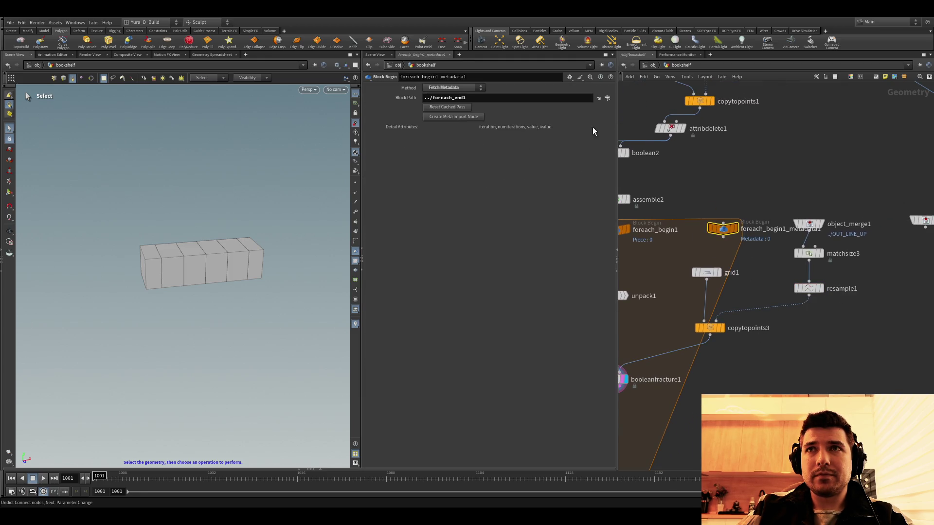
{"action": "left_click", "coordinate": [811, 291]}
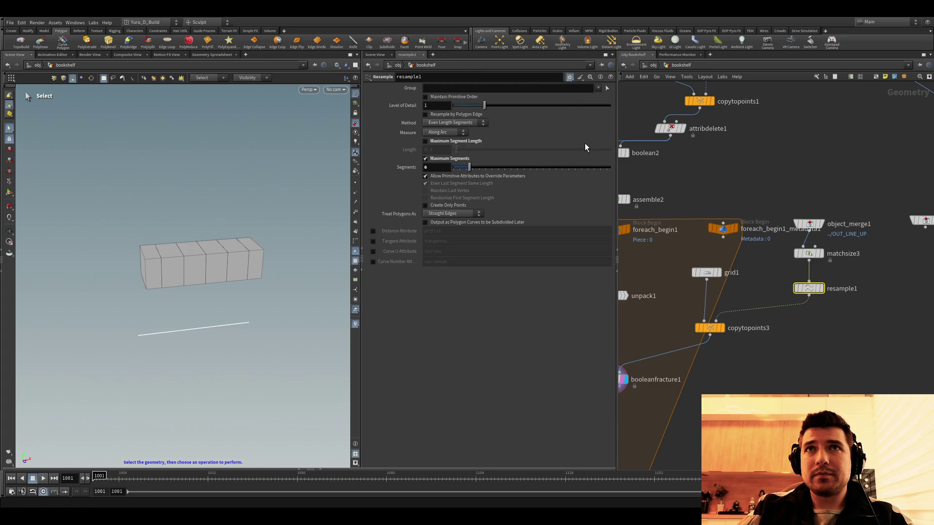
{"action": "left_click_drag", "start_coordinate": [566, 259], "coordinate": [566, 271]}
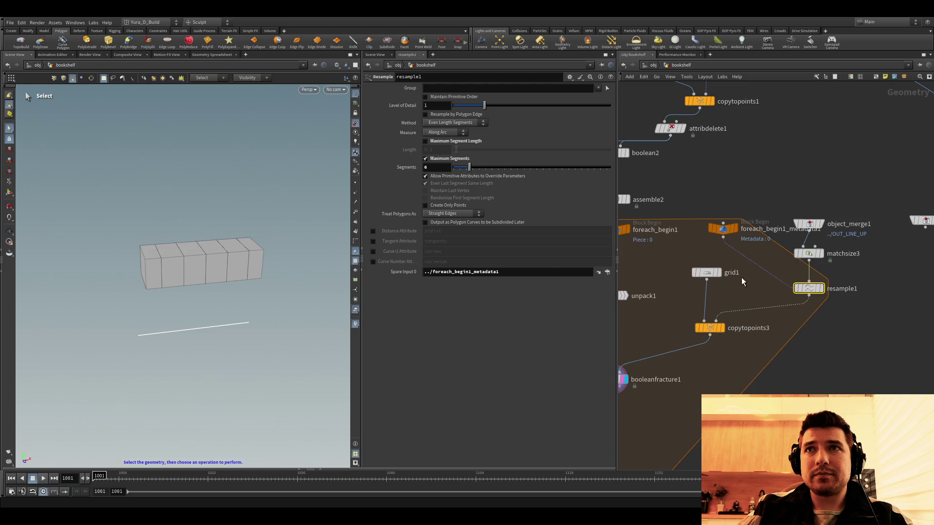
- Compare the metadata node's available attributes with resample1's settings
{"action": "left_click", "coordinate": [723, 228]}
{"action": "left_click", "coordinate": [809, 289]}
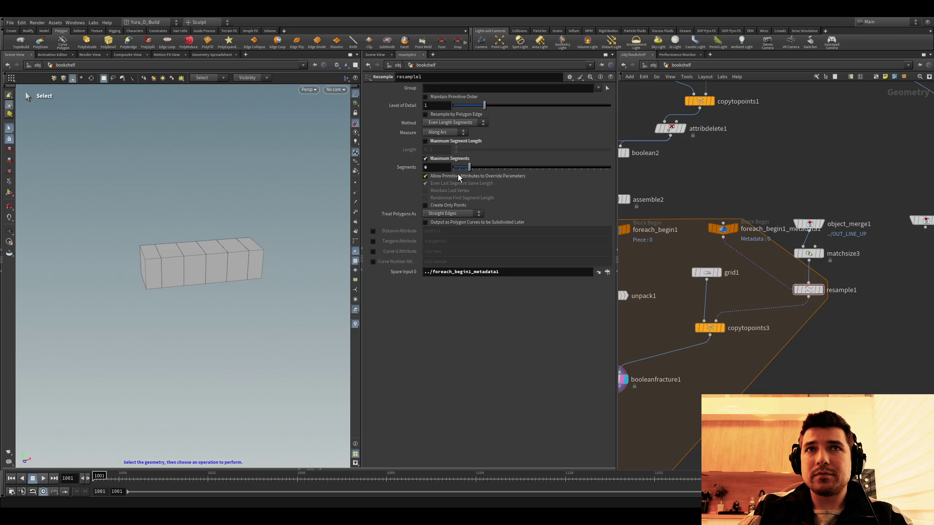
{"action": "left_click", "coordinate": [718, 230]}
{"action": "left_click", "coordinate": [808, 290]}
- Set resample1 Segments to detail(0, "iteration", 0) and view foreach_end1's five boards
{"action": "type", "text": "detail"}
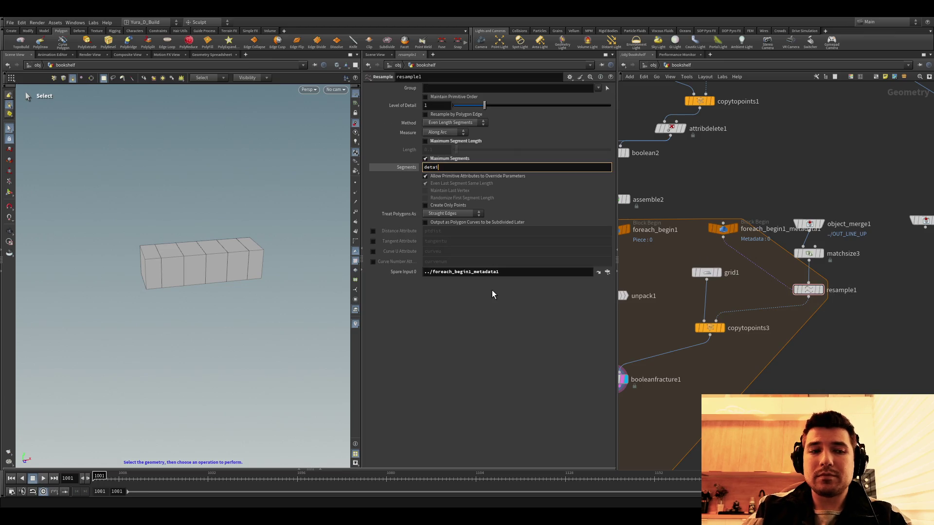
{"action": "key", "text": "BackSpace"}
{"action": "key", "text": "BackSpace"}
{"action": "key", "text": "BackSpace"}
{"action": "type", "text": "detail"}
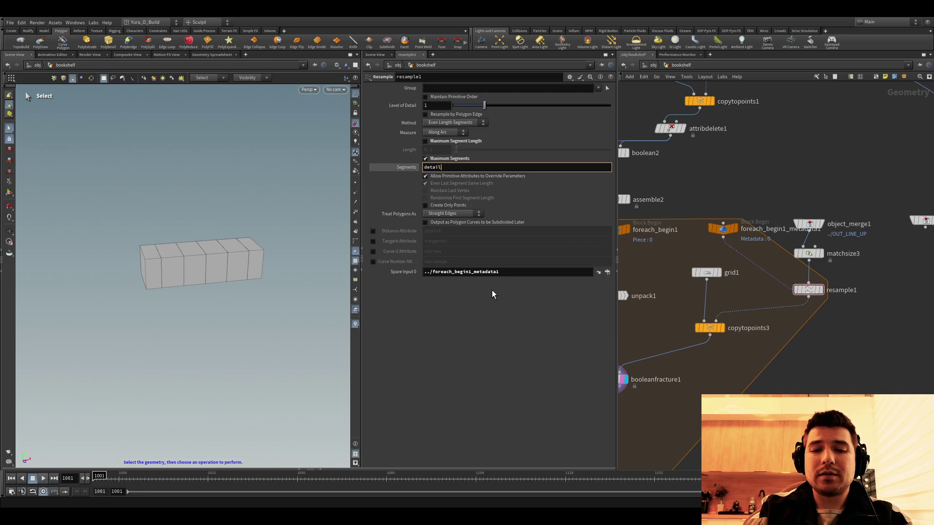
{"action": "key", "text": "BackSpace"}
{"action": "key", "text": "BackSpace"}
{"action": "key", "text": "BackSpace"}
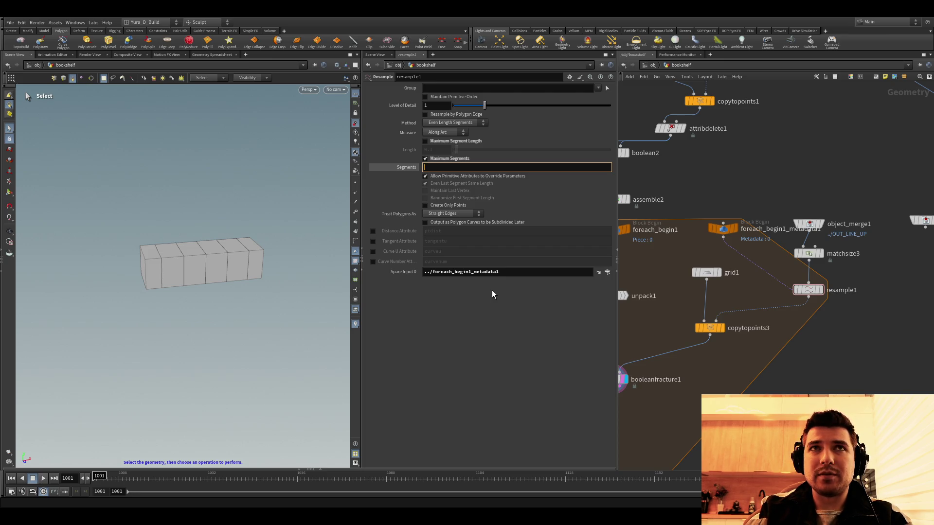
{"action": "type", "text": "detail("}
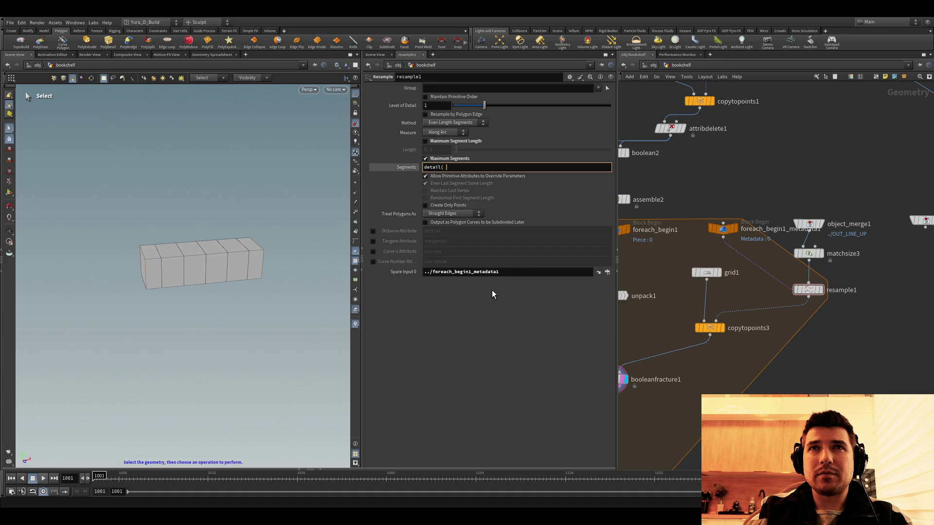
{"action": "type", "text": "0, \"it"}
{"action": "type", "text": "eration\", 0 );"}
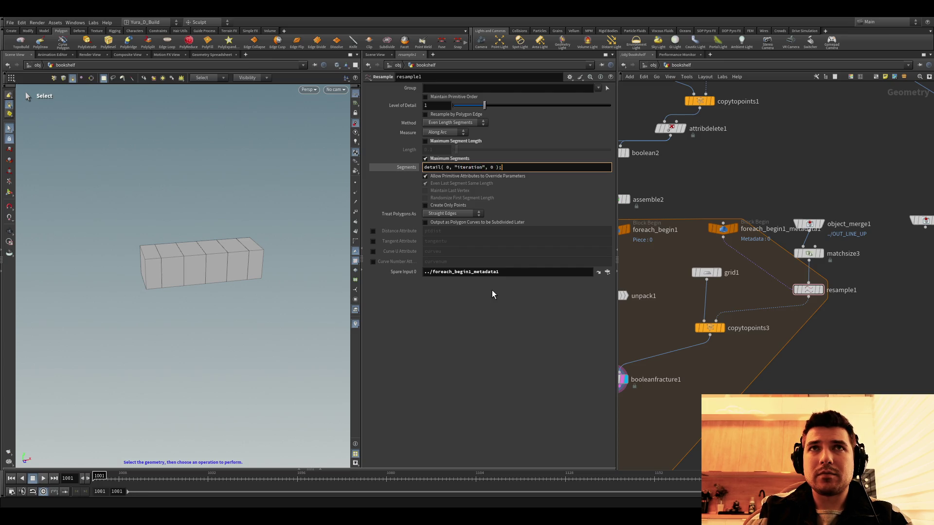
{"action": "key", "text": "Return"}
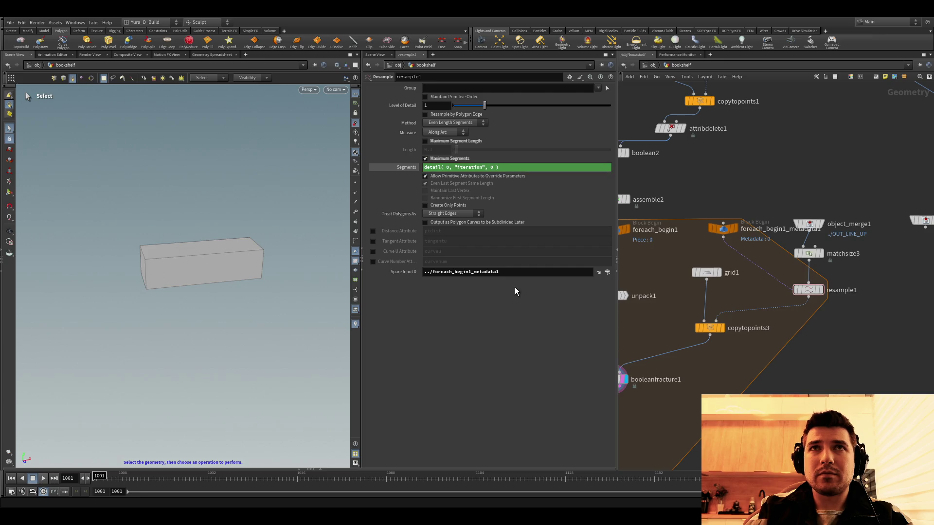
{"action": "left_click", "coordinate": [407, 167]}
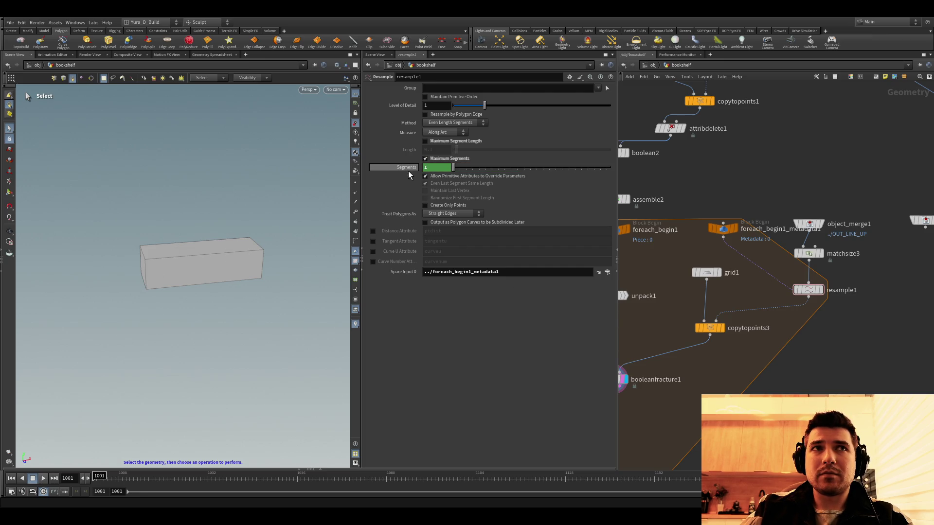
{"action": "scroll", "coordinate": [731, 349], "scroll_direction": "down", "scroll_amount": 3}
{"action": "left_click", "coordinate": [673, 430]}
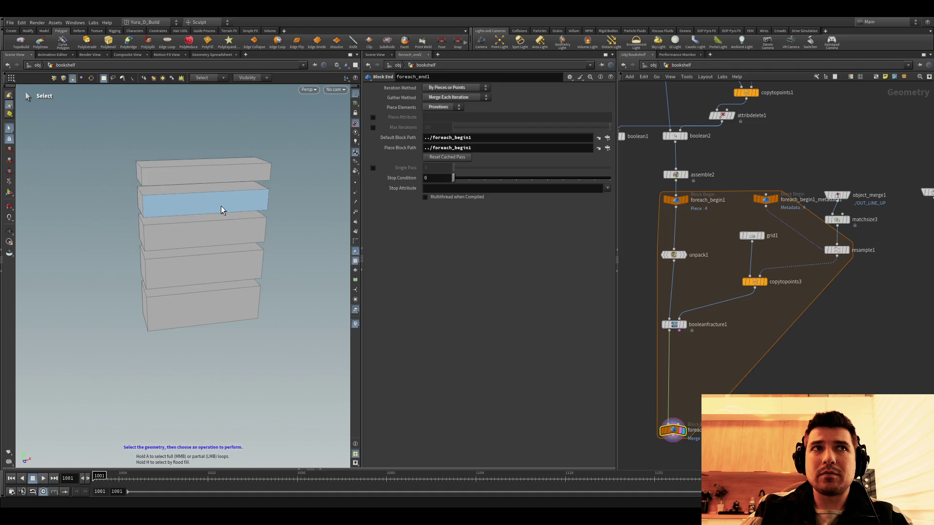
- Inspect resample1, the loop metadata node and foreach_end1's stacked boards
{"action": "middle_click_drag", "start_coordinate": [822, 328], "coordinate": [779, 365]}
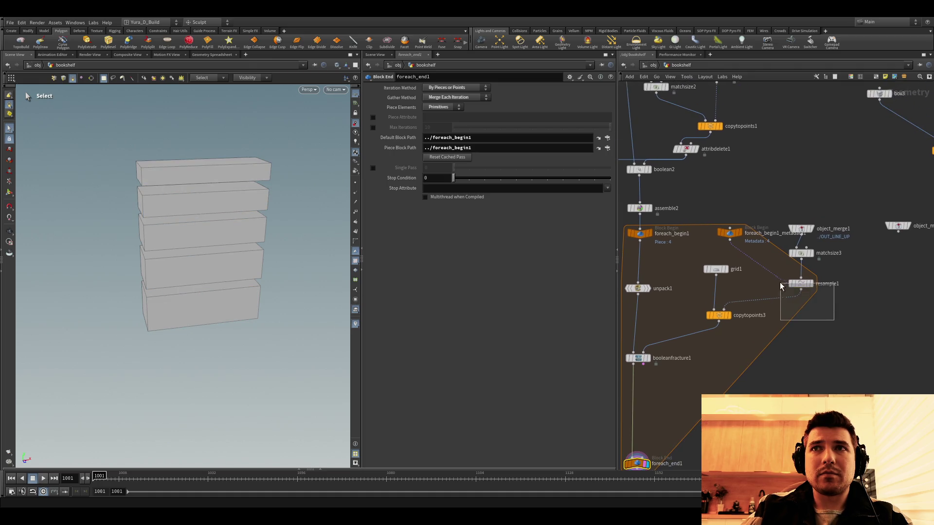
{"action": "left_click", "coordinate": [799, 283]}
{"action": "left_click", "coordinate": [751, 235]}
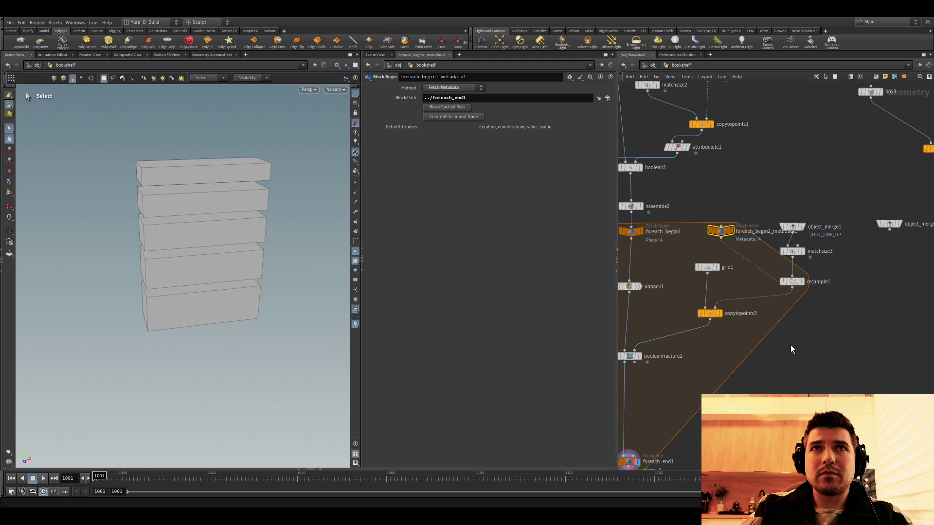
{"action": "left_click", "coordinate": [789, 282]}
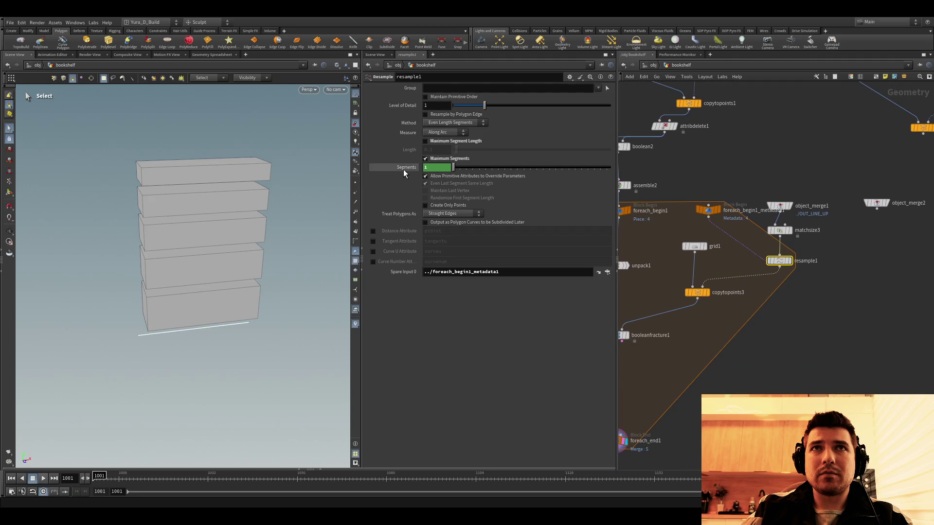
{"action": "middle_click_drag", "start_coordinate": [707, 398], "coordinate": [742, 364]}
{"action": "mouse_move", "coordinate": [741, 364]}
{"action": "left_mouse_down"}
{"action": "mouse_move", "coordinate": [644, 417]}
{"action": "mouse_move", "coordinate": [667, 408]}
{"action": "mouse_move", "coordinate": [651, 426]}
{"action": "left_mouse_up"}
{"action": "mouse_move", "coordinate": [744, 388]}
{"action": "middle_mouse_down"}
{"action": "mouse_move", "coordinate": [730, 415]}
{"action": "mouse_move", "coordinate": [725, 379]}
{"action": "middle_mouse_up"}
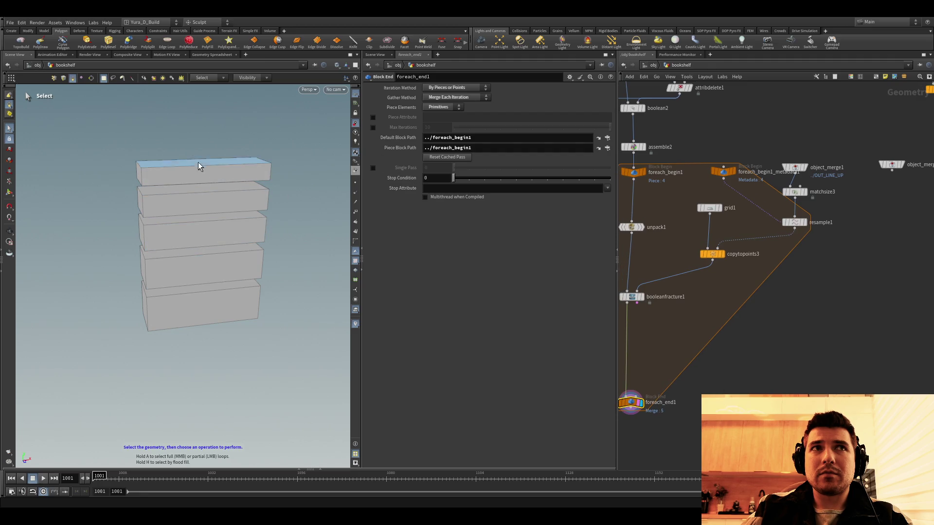
- Inspect booleanfracture1, matchsize3 and resample1's evaluated segment count
{"action": "middle_click_drag", "start_coordinate": [733, 313], "coordinate": [774, 309]}
{"action": "left_click_drag", "start_coordinate": [721, 314], "coordinate": [690, 298]}
{"action": "mouse_move", "coordinate": [758, 340]}
{"action": "middle_mouse_down"}
{"action": "mouse_move", "coordinate": [806, 313]}
{"action": "mouse_move", "coordinate": [769, 288]}
{"action": "middle_mouse_up"}
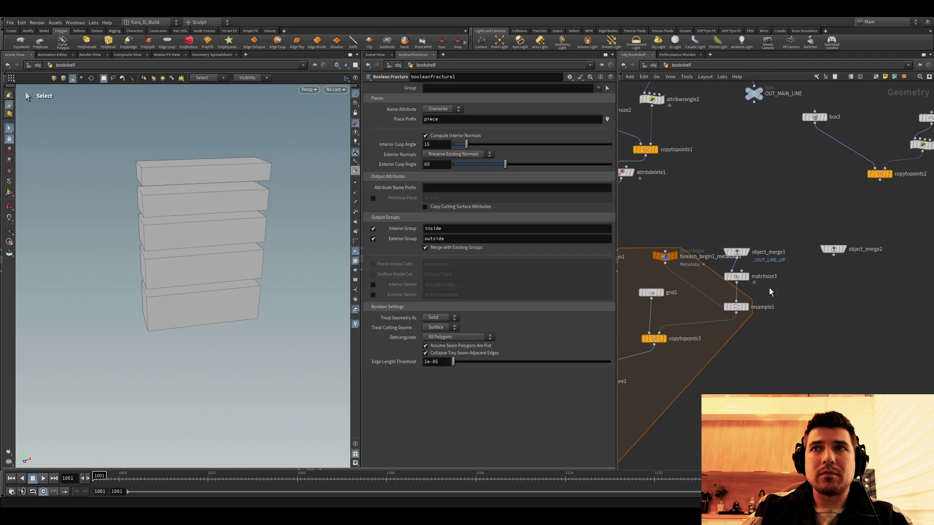
{"action": "left_click", "coordinate": [737, 276]}
{"action": "left_click_drag", "start_coordinate": [721, 323], "coordinate": [721, 322]}
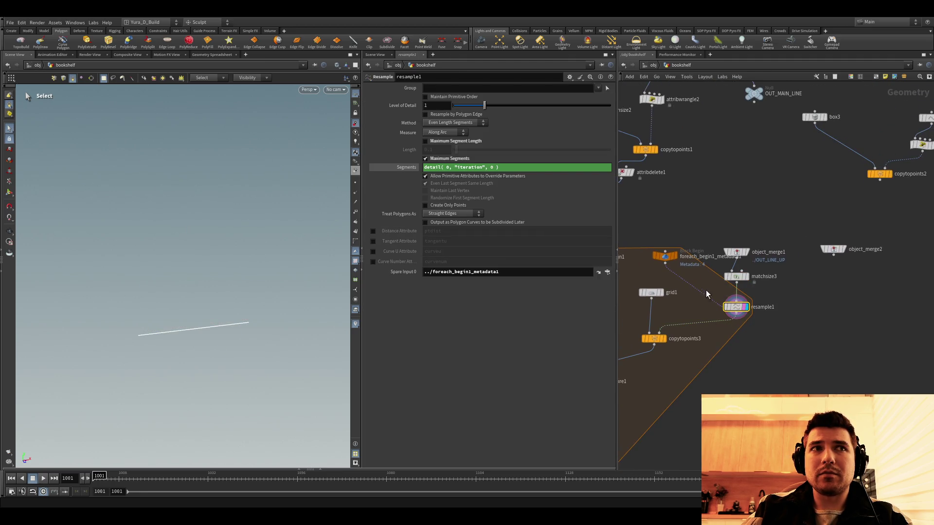
{"action": "left_click", "coordinate": [407, 168]}
{"action": "mouse_move", "coordinate": [740, 374]}
{"action": "middle_mouse_down"}
{"action": "mouse_move", "coordinate": [733, 352]}
{"action": "mouse_move", "coordinate": [708, 352]}
{"action": "mouse_move", "coordinate": [694, 371]}
{"action": "mouse_move", "coordinate": [709, 371]}
{"action": "mouse_move", "coordinate": [709, 359]}
{"action": "mouse_move", "coordinate": [722, 375]}
{"action": "mouse_move", "coordinate": [723, 365]}
{"action": "mouse_move", "coordinate": [702, 362]}
{"action": "middle_mouse_up"}
{"action": "left_click", "coordinate": [655, 332]}
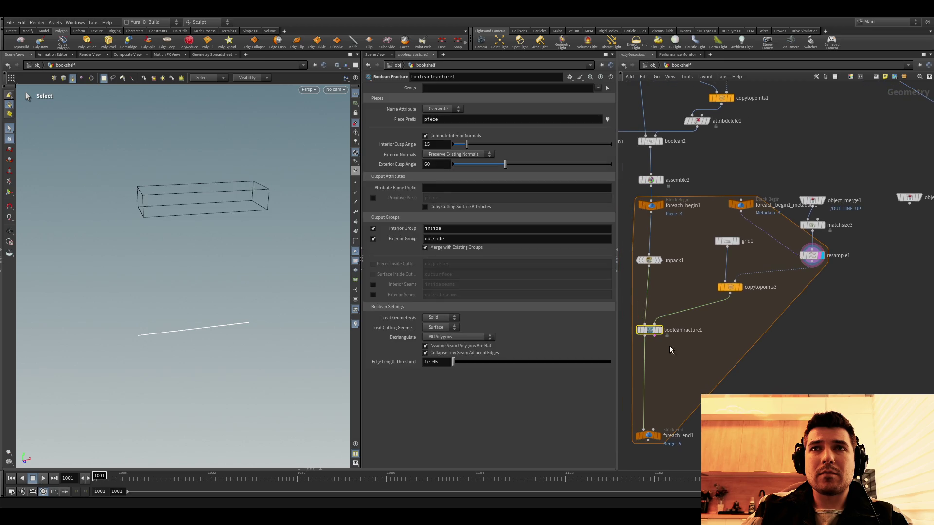
- Display booleanfracture1, then copytopoints3's divider slabs and resample1's line
{"action": "left_click", "coordinate": [659, 330]}
{"action": "middle_click_drag", "start_coordinate": [712, 355], "coordinate": [704, 366]}
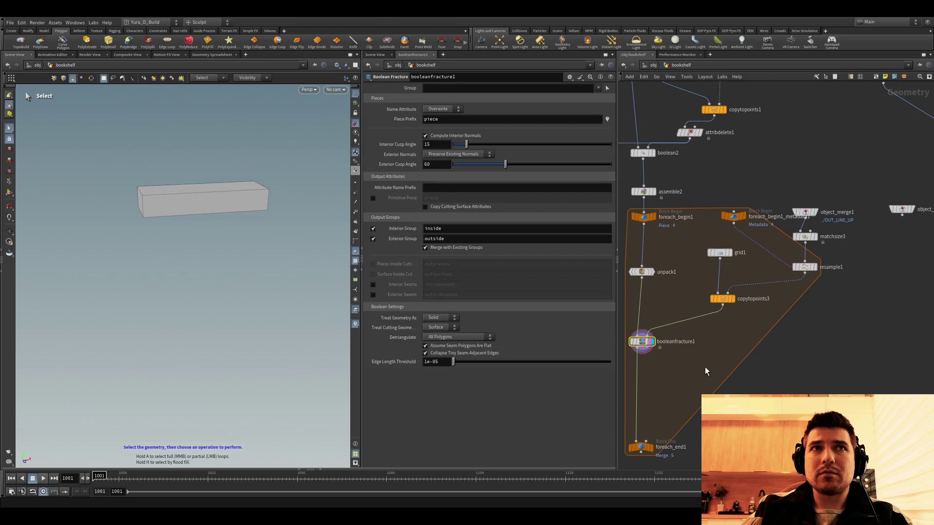
{"action": "left_click", "coordinate": [723, 299]}
{"action": "middle_click_drag", "start_coordinate": [764, 340], "coordinate": [762, 344]}
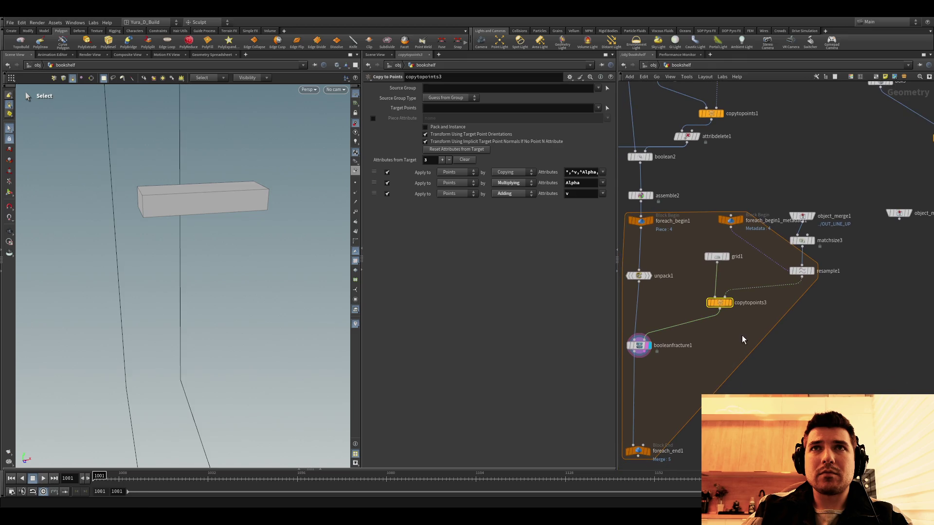
{"action": "left_click", "coordinate": [729, 302]}
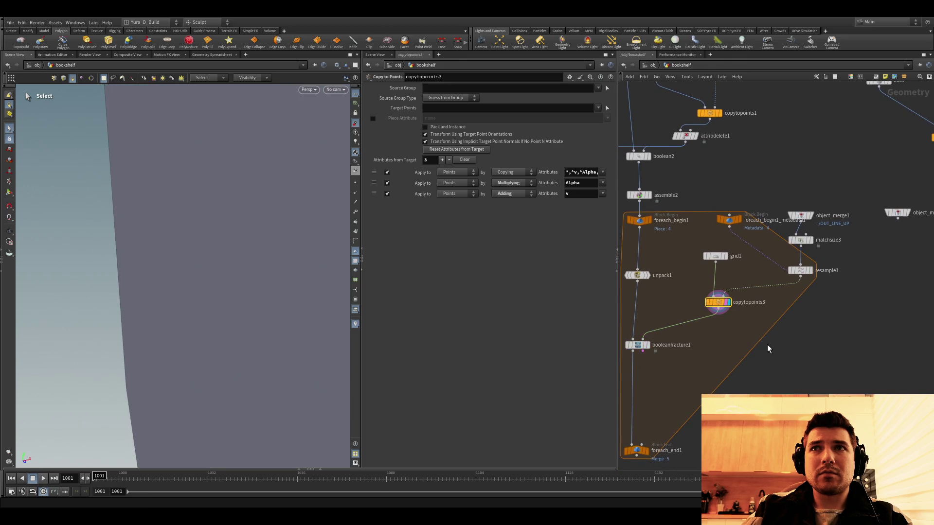
{"action": "key", "text": "Escape"}
{"action": "left_click_drag", "start_coordinate": [234, 249], "coordinate": [235, 277]}
{"action": "key", "text": "s"}
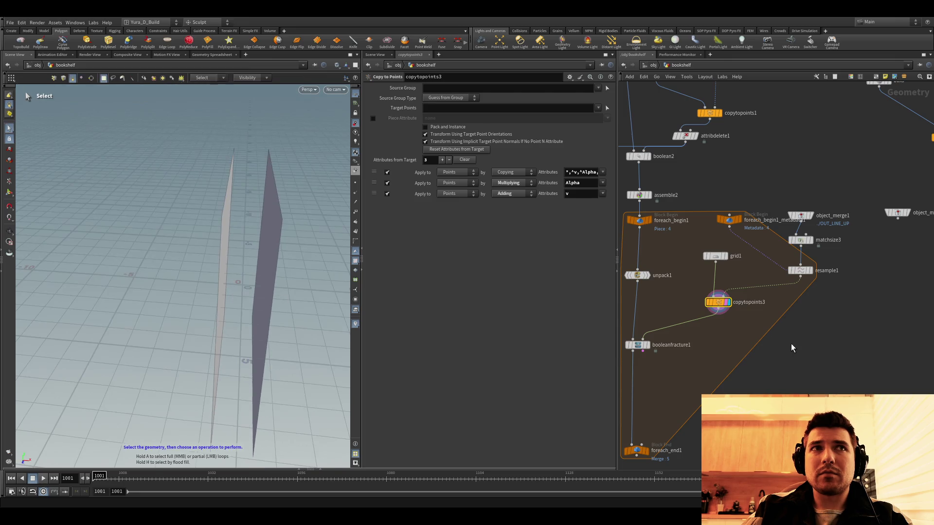
{"action": "middle_click_drag", "start_coordinate": [798, 344], "coordinate": [789, 348]}
{"action": "left_click", "coordinate": [799, 275]}
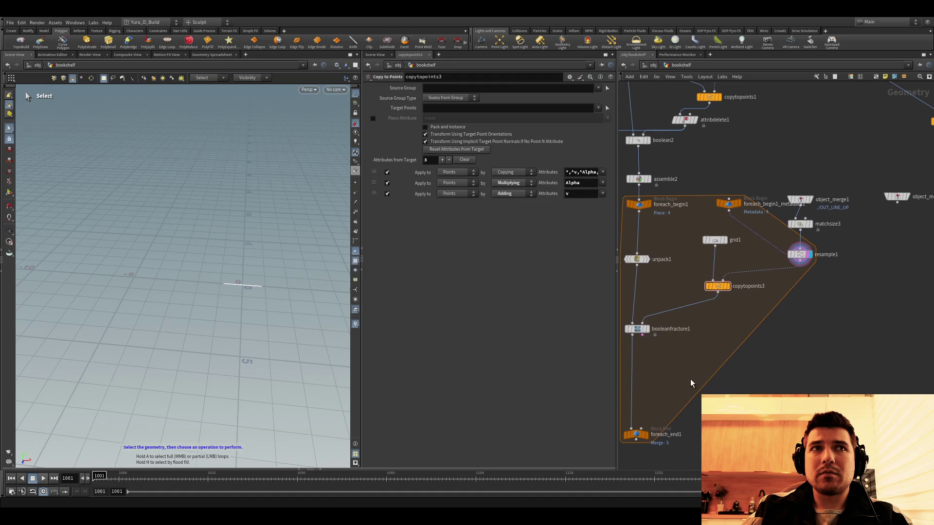
- Step the display through the final output, fractured board, resampled line and copied slabs
{"action": "left_click", "coordinate": [635, 435]}
{"action": "key", "text": "Up"}
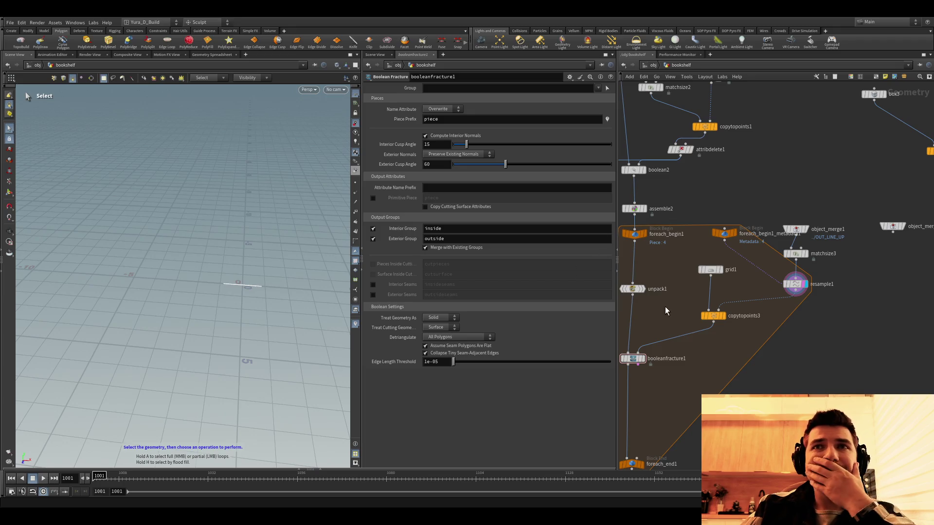
{"action": "left_click", "coordinate": [642, 358]}
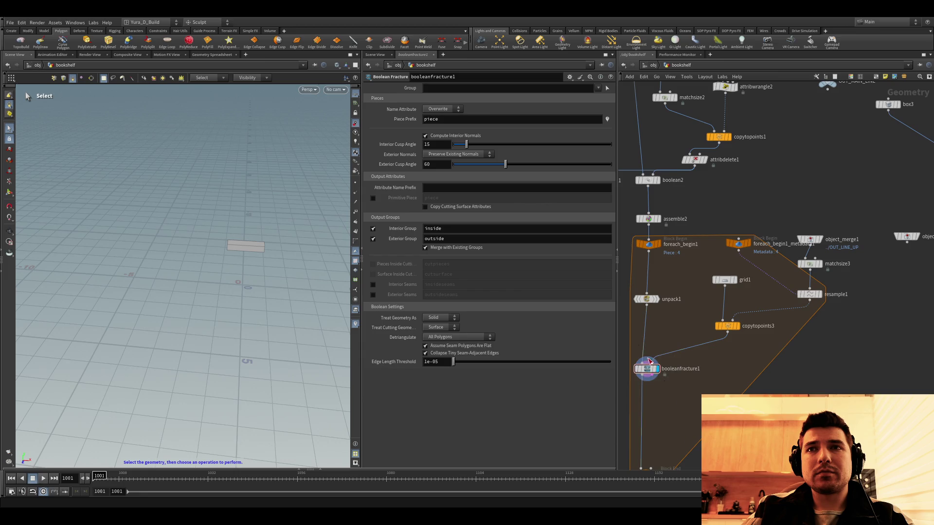
{"action": "scroll", "coordinate": [714, 381], "scroll_direction": "up", "scroll_amount": 3}
{"action": "left_click", "coordinate": [778, 306]}
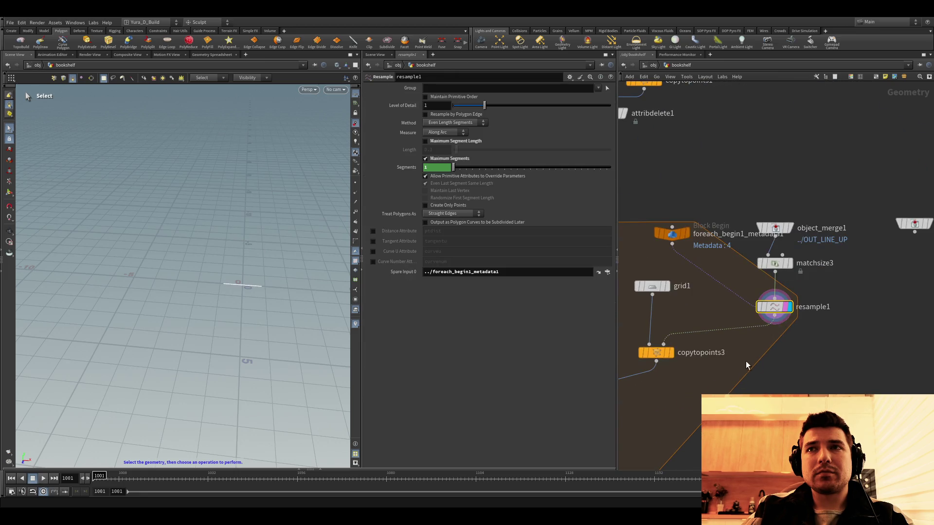
{"action": "key", "text": "Down"}
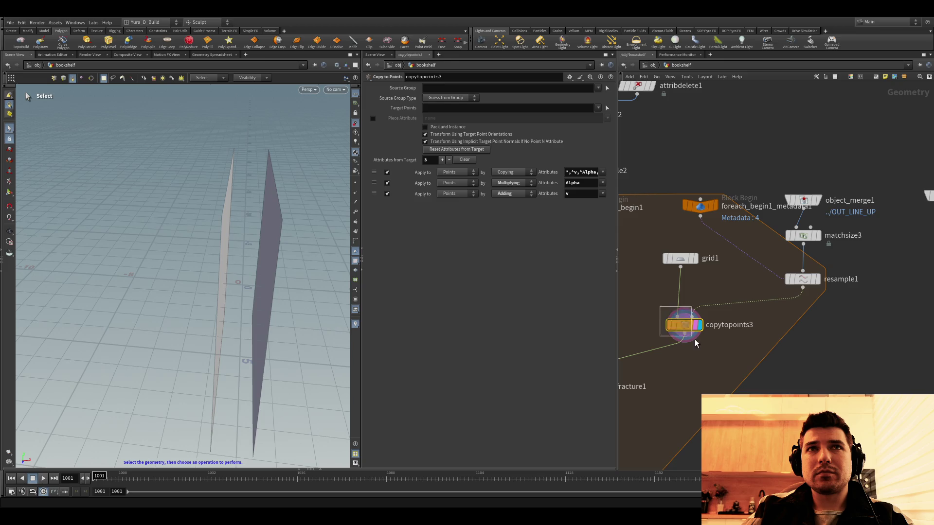
{"action": "key", "text": "Down"}
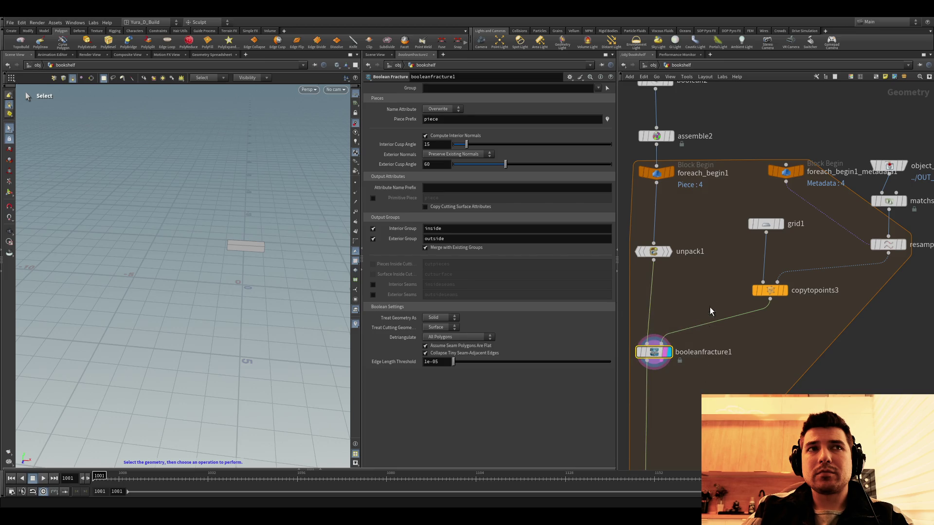
{"action": "key", "text": "Up"}
{"action": "key", "text": "Up"}
{"action": "key", "text": "Up"}
- Display assemble2's stacked shelves, then unpack1's single board
{"action": "scroll", "coordinate": [279, 255], "scroll_direction": "up", "scroll_amount": 3}
{"action": "mouse_move", "coordinate": [279, 256]}
{"action": "right_mouse_down"}
{"action": "mouse_move", "coordinate": [252, 267]}
{"action": "mouse_move", "coordinate": [262, 261]}
{"action": "right_mouse_up"}
{"action": "mouse_move", "coordinate": [263, 262]}
{"action": "left_mouse_down"}
{"action": "mouse_move", "coordinate": [308, 263]}
{"action": "mouse_move", "coordinate": [272, 261]}
{"action": "left_mouse_up"}
{"action": "key", "text": "s"}
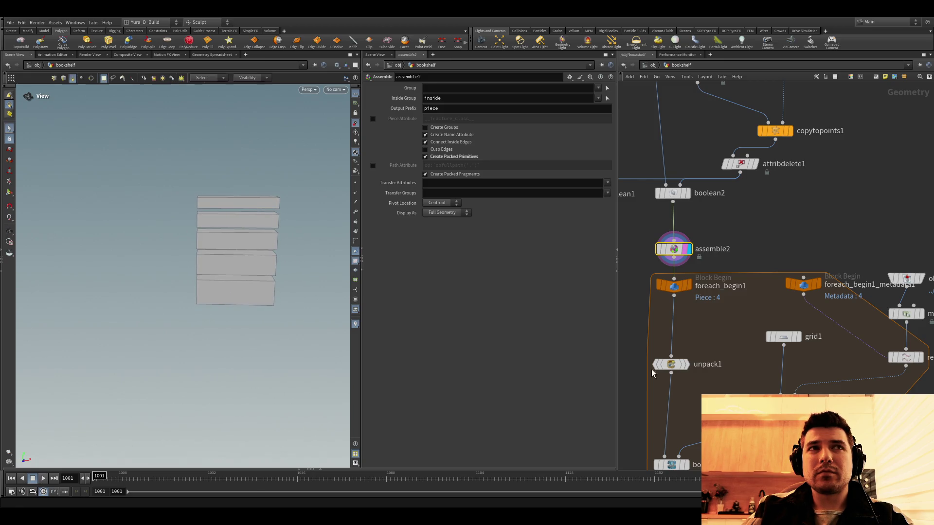
{"action": "key", "text": "Down"}
{"action": "key", "text": "Down"}
{"action": "mouse_move", "coordinate": [243, 228]}
{"action": "left_mouse_down"}
{"action": "mouse_move", "coordinate": [268, 223]}
{"action": "mouse_move", "coordinate": [281, 232]}
{"action": "left_mouse_up"}
{"action": "key", "text": "s"}
{"action": "scroll", "coordinate": [706, 356], "scroll_direction": "down", "scroll_amount": 5}
- Delete the divider-generation nodes, then undo to restore them
{"action": "left_click_drag", "start_coordinate": [800, 387], "coordinate": [708, 263]}
{"action": "key", "text": "Delete"}
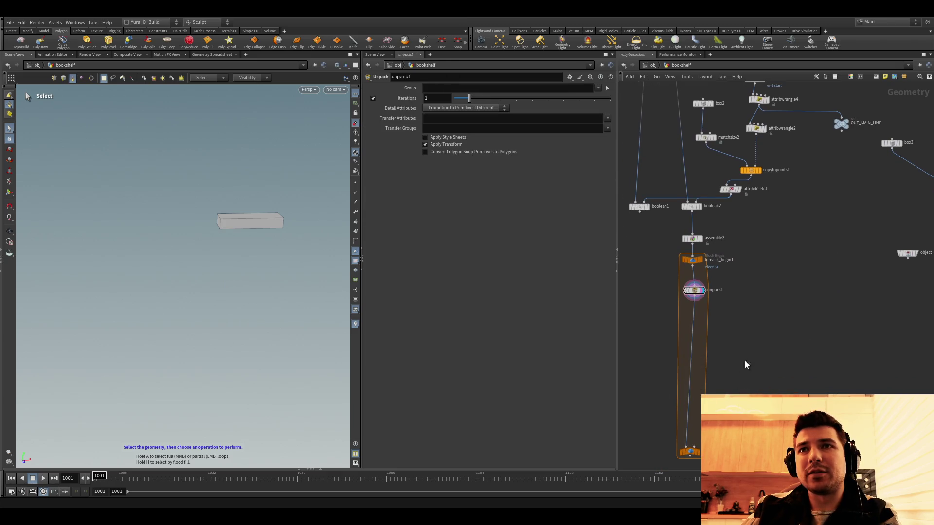
{"action": "scroll", "coordinate": [740, 365], "scroll_direction": "up", "scroll_amount": 3}
{"action": "key", "text": "ctrl+z"}
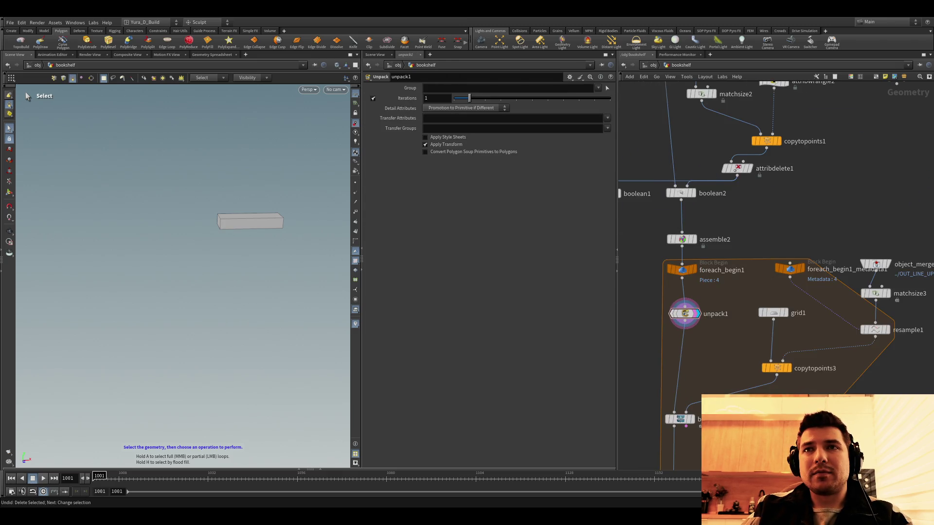
{"action": "left_click", "coordinate": [813, 301]}
- Move resample1 beside grid1 and delete the object merge and match size nodes
{"action": "mouse_move", "coordinate": [811, 337]}
{"action": "left_mouse_down"}
{"action": "mouse_move", "coordinate": [759, 360]}
{"action": "mouse_move", "coordinate": [675, 371]}
{"action": "left_mouse_up"}
{"action": "left_click_drag", "start_coordinate": [864, 329], "coordinate": [830, 257]}
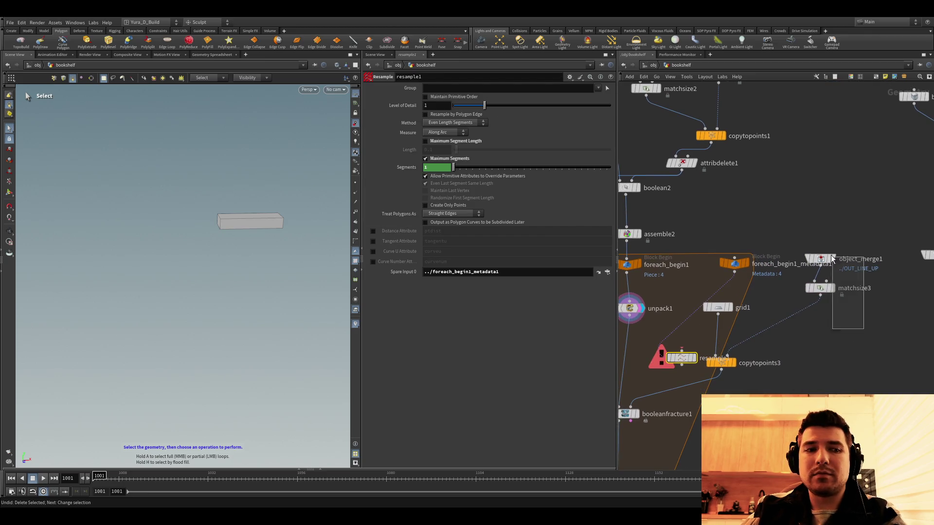
{"action": "key", "text": "Delete"}
{"action": "mouse_move", "coordinate": [724, 367]}
{"action": "left_mouse_down"}
{"action": "mouse_move", "coordinate": [734, 371]}
{"action": "mouse_move", "coordinate": [713, 299]}
{"action": "mouse_move", "coordinate": [765, 379]}
{"action": "left_mouse_up"}
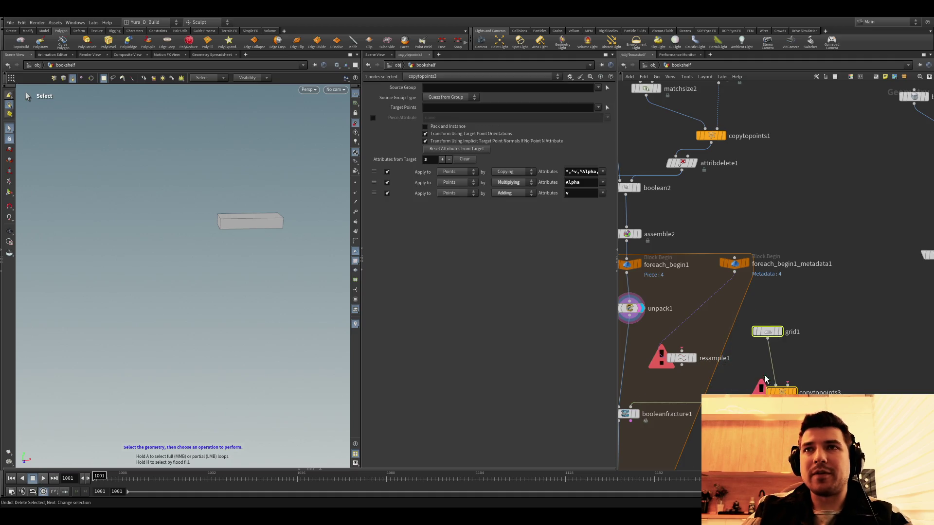
{"action": "left_click", "coordinate": [765, 379]}
{"action": "left_click_drag", "start_coordinate": [681, 358], "coordinate": [803, 323]}
{"action": "middle_click_drag", "start_coordinate": [671, 346], "coordinate": [704, 330]}
- Add a Sort node below unpack1 with Primitive Sort set to By Y
{"action": "key", "text": "Tab"}
{"action": "type", "text": "sort"}
{"action": "key", "text": "Return"}
{"action": "left_click", "coordinate": [722, 338]}
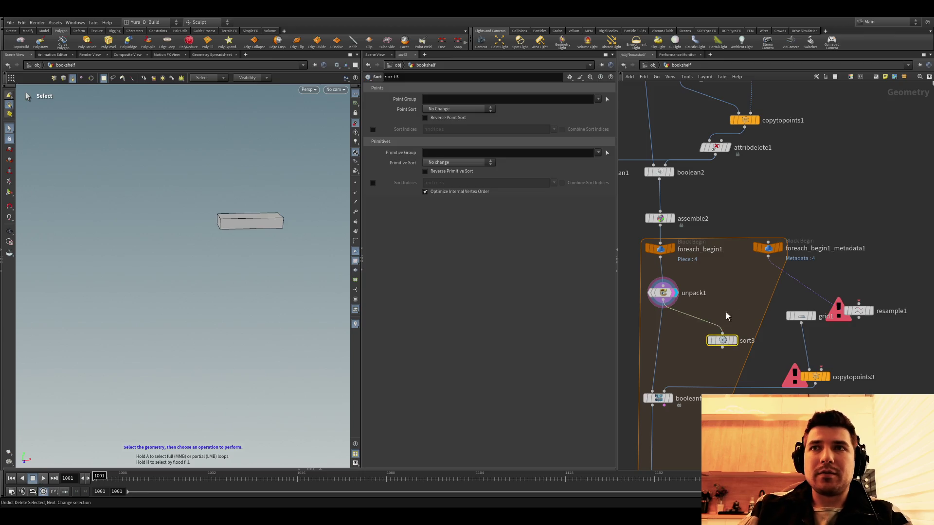
{"action": "left_click_drag", "start_coordinate": [722, 341], "coordinate": [727, 328]}
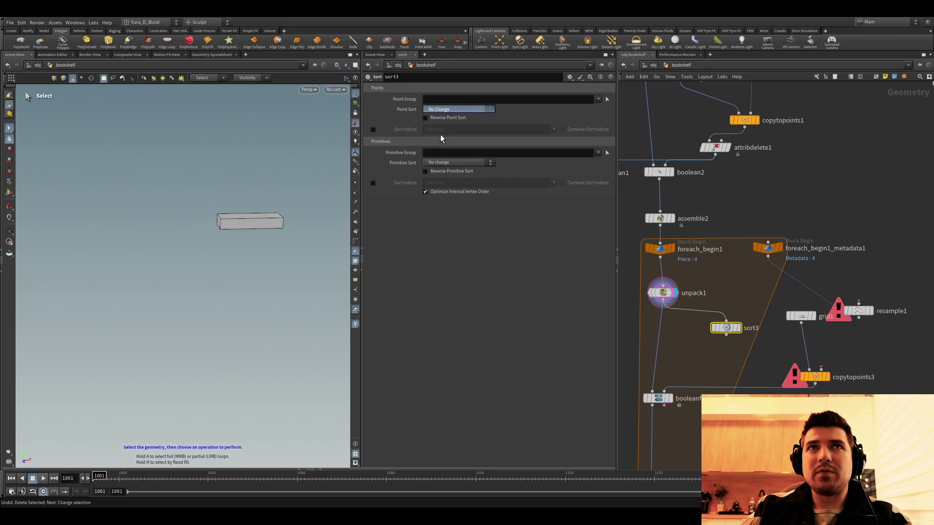
{"action": "left_click", "coordinate": [450, 163]}
{"action": "left_click", "coordinate": [465, 291]}
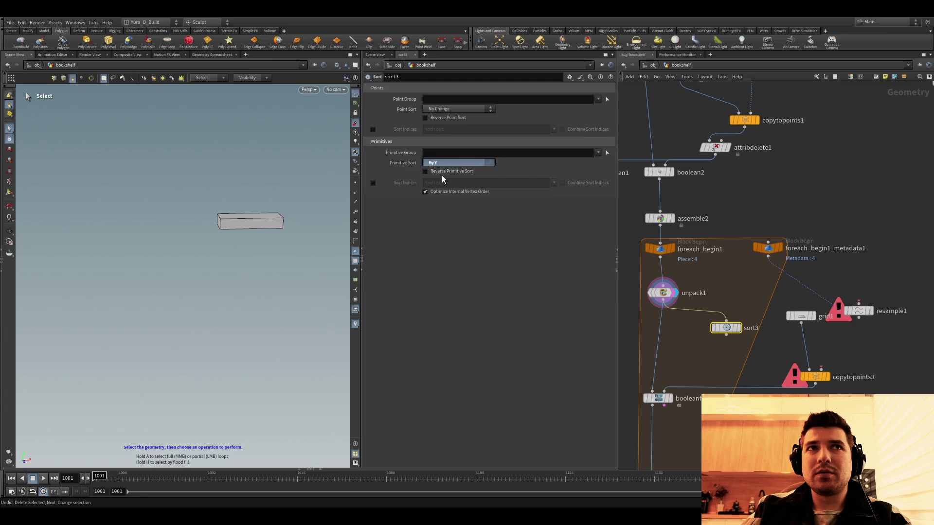
- Wire a new blast5 node under sort3's output
{"action": "left_click_drag", "start_coordinate": [871, 387], "coordinate": [798, 306]}
{"action": "middle_click_drag", "start_coordinate": [800, 316], "coordinate": [733, 302]}
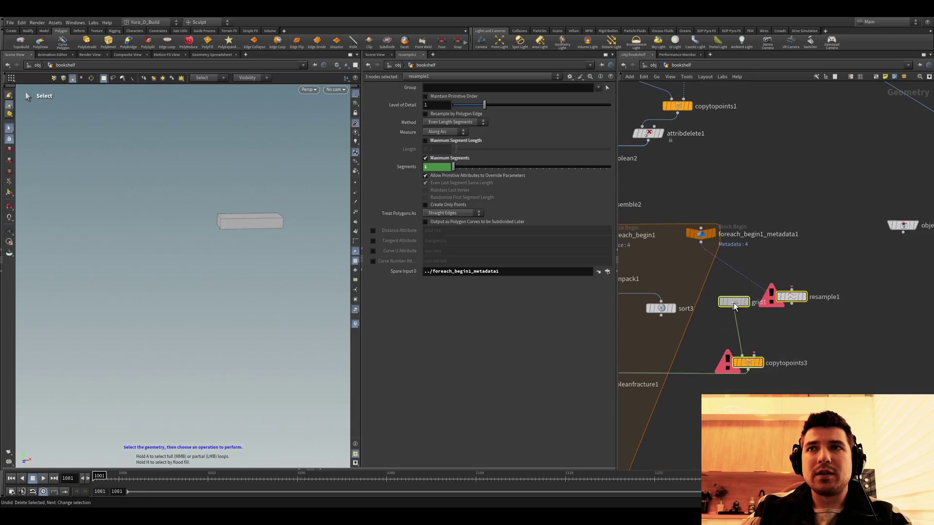
{"action": "mouse_move", "coordinate": [681, 341]}
{"action": "left_mouse_down"}
{"action": "mouse_move", "coordinate": [649, 318]}
{"action": "mouse_move", "coordinate": [661, 343]}
{"action": "left_mouse_up"}
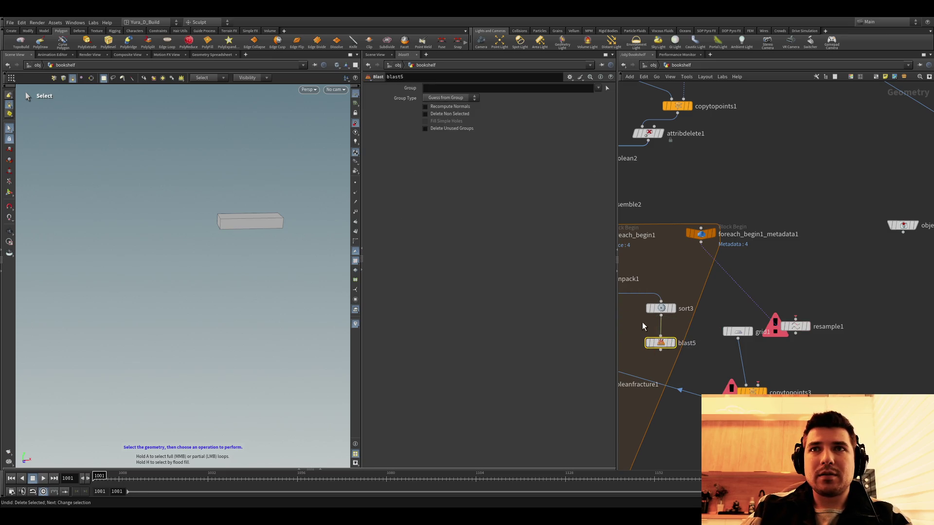
- Display blast5 with group 0 3 and show primitive numbers to identify faces
{"action": "left_click", "coordinate": [674, 343]}
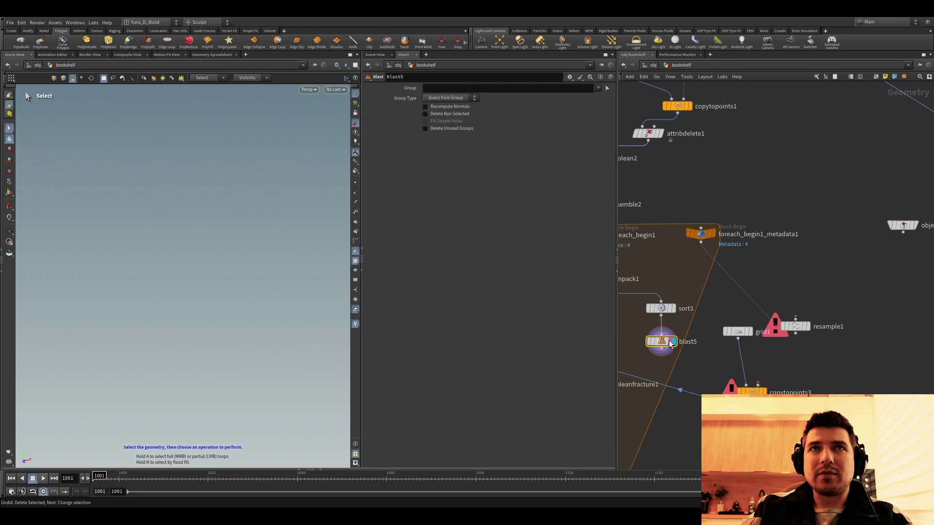
{"action": "left_click", "coordinate": [548, 91]}
{"action": "type", "text": "0 3"}
{"action": "key", "text": "Return"}
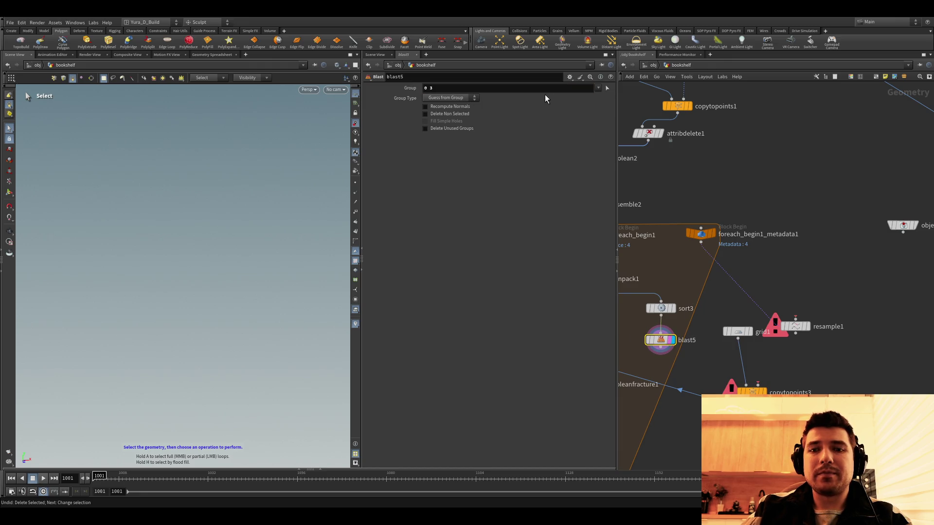
{"action": "left_click_drag", "start_coordinate": [258, 223], "coordinate": [324, 233]}
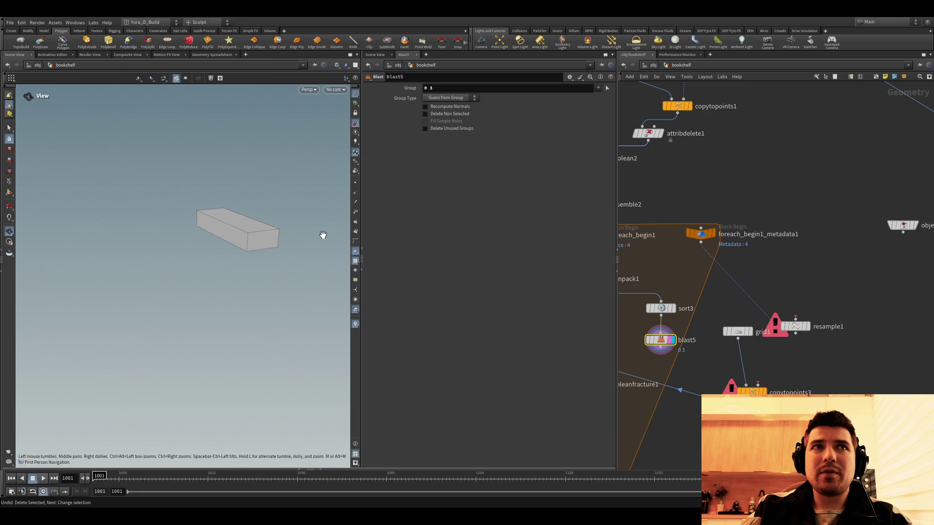
{"action": "left_click_drag", "start_coordinate": [261, 237], "coordinate": [356, 214]}
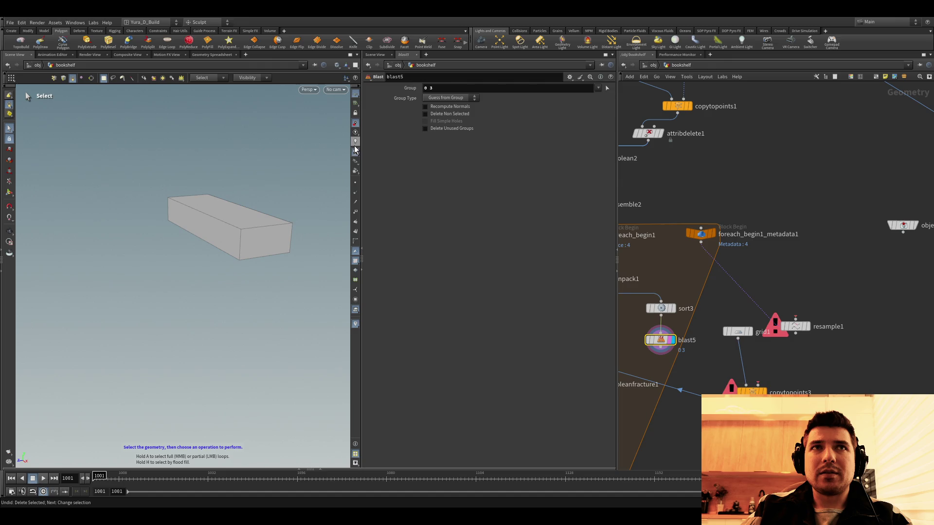
{"action": "left_click", "coordinate": [355, 231]}
{"action": "key", "text": "Escape"}
{"action": "left_click_drag", "start_coordinate": [308, 231], "coordinate": [307, 252]}
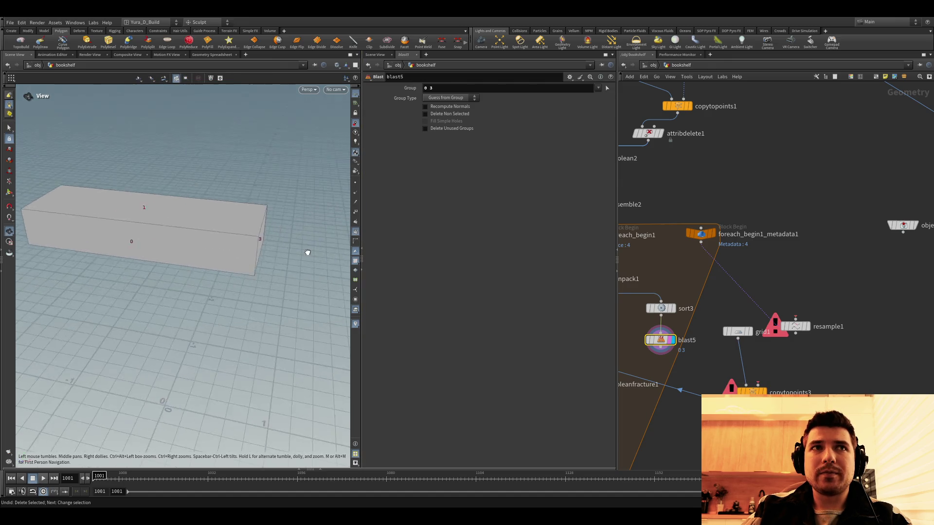
{"action": "key", "text": "Escape"}
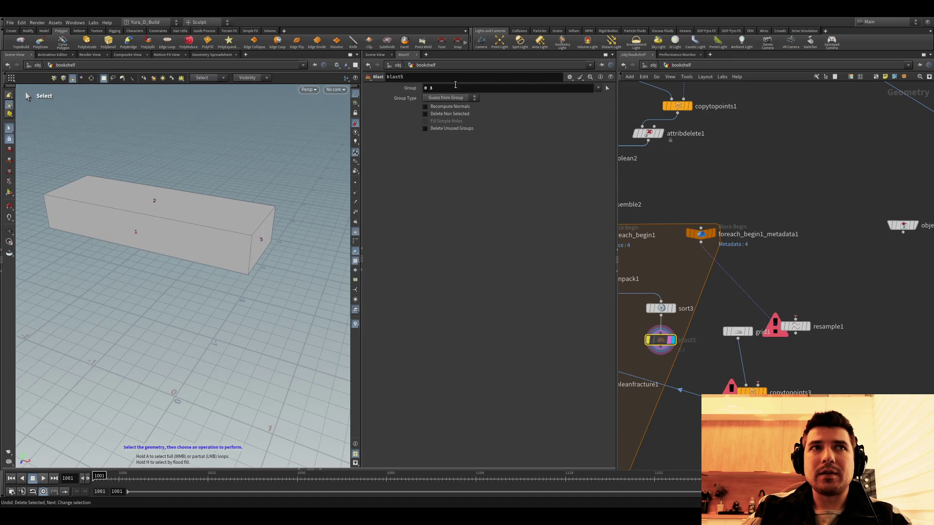
- Change blast5's group to 0 5 and enable Delete Non Selected
{"action": "left_click", "coordinate": [263, 258]}
{"action": "scroll", "coordinate": [188, 259], "scroll_direction": "down", "scroll_amount": 5}
{"action": "mouse_move", "coordinate": [188, 259]}
{"action": "left_mouse_down", "text": "alt"}
{"action": "mouse_move", "coordinate": [298, 236]}
{"action": "mouse_move", "coordinate": [336, 214]}
{"action": "left_mouse_up", "text": "alt"}
{"action": "key", "text": "q"}
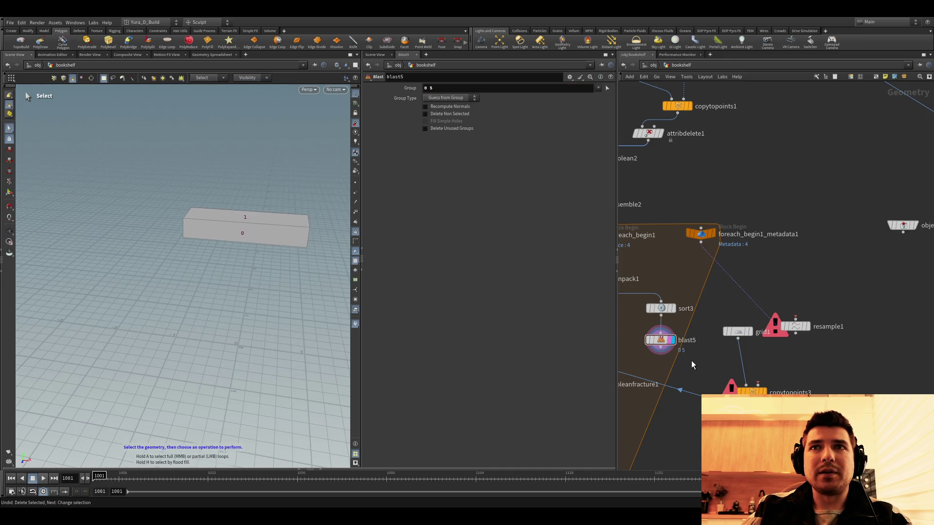
{"action": "left_click", "coordinate": [425, 113]}
{"action": "left_click_drag", "start_coordinate": [316, 228], "coordinate": [263, 244], "text": "alt"}
- Move copytopoints3 below grid1 in the network
{"action": "middle_click_drag", "start_coordinate": [637, 340], "coordinate": [674, 228]}
{"action": "left_click_drag", "start_coordinate": [803, 260], "coordinate": [800, 322]}
{"action": "middle_click_drag", "start_coordinate": [759, 275], "coordinate": [706, 302]}
{"action": "left_click", "coordinate": [676, 259]}
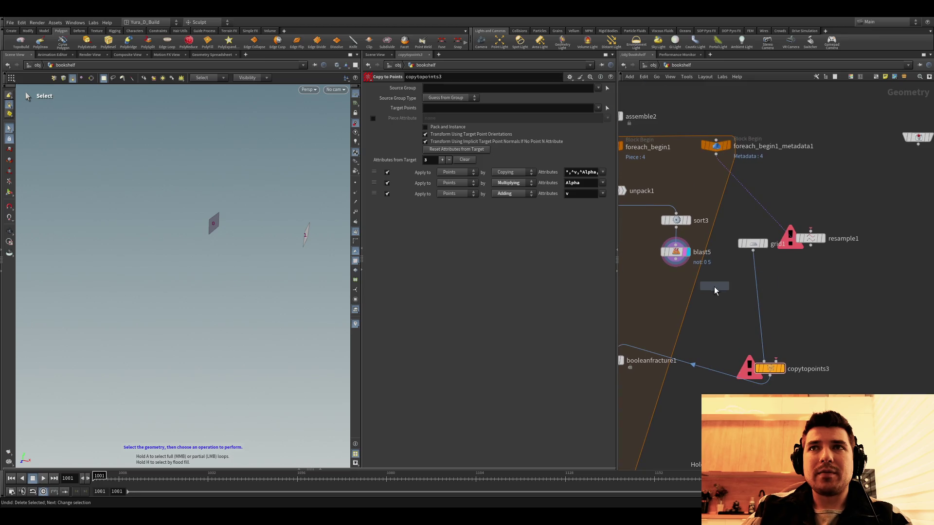
- Add assemble3 below blast5 with Create Packed Primitives enabled
{"action": "type", "text": "assemble"}
{"action": "key", "text": "Return"}
{"action": "left_click", "coordinate": [678, 283]}
{"action": "left_click", "coordinate": [462, 156]}
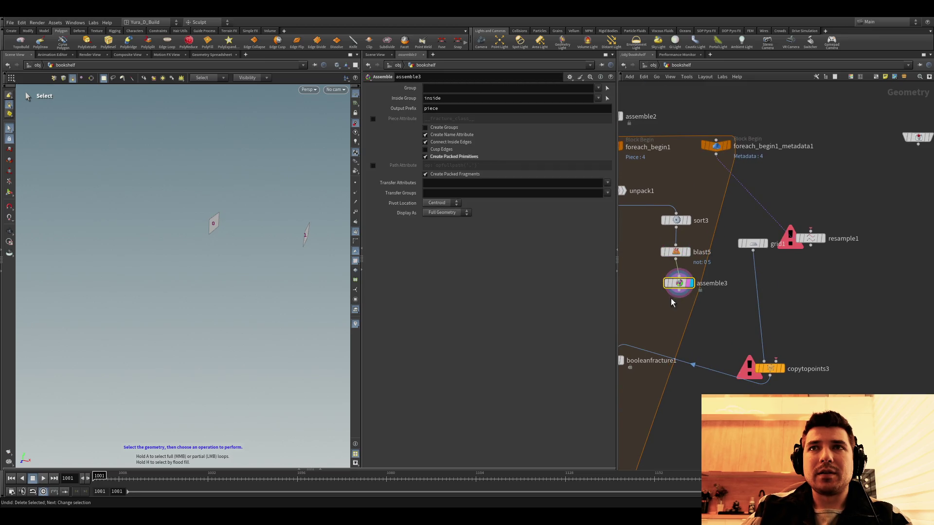
{"action": "left_click_drag", "start_coordinate": [679, 283], "coordinate": [676, 278]}
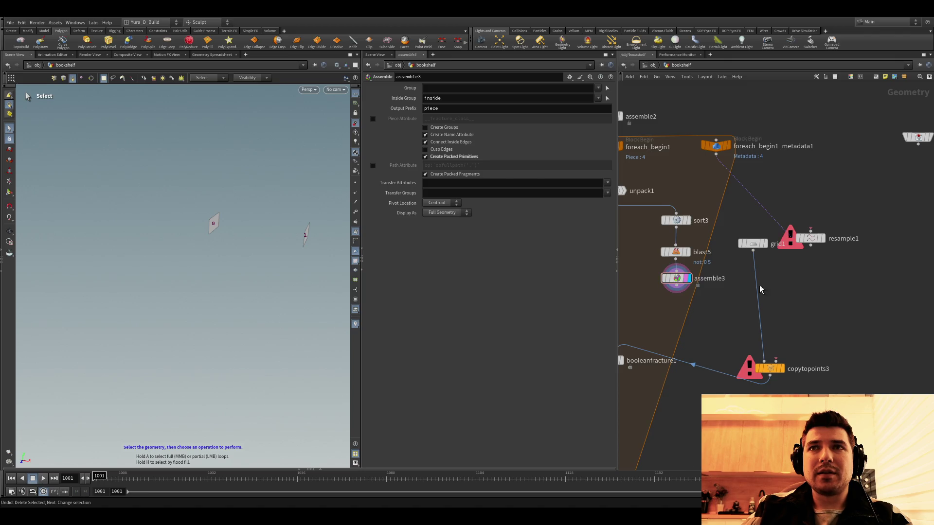
- Add an add3 node below assemble3 that builds polygons by group
{"action": "key", "text": "Tab"}
{"action": "type", "text": "add"}
{"action": "key", "text": "Return"}
{"action": "left_click", "coordinate": [680, 305]}
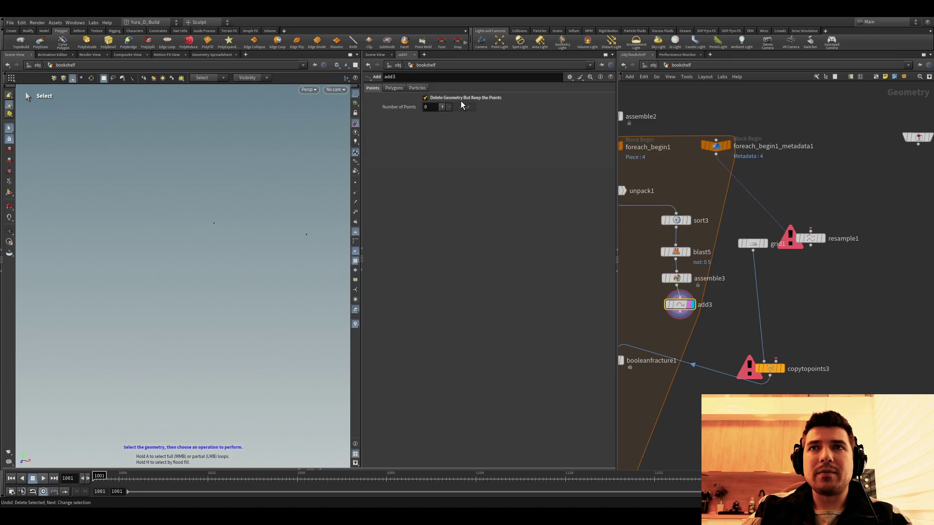
{"action": "left_click", "coordinate": [395, 89]}
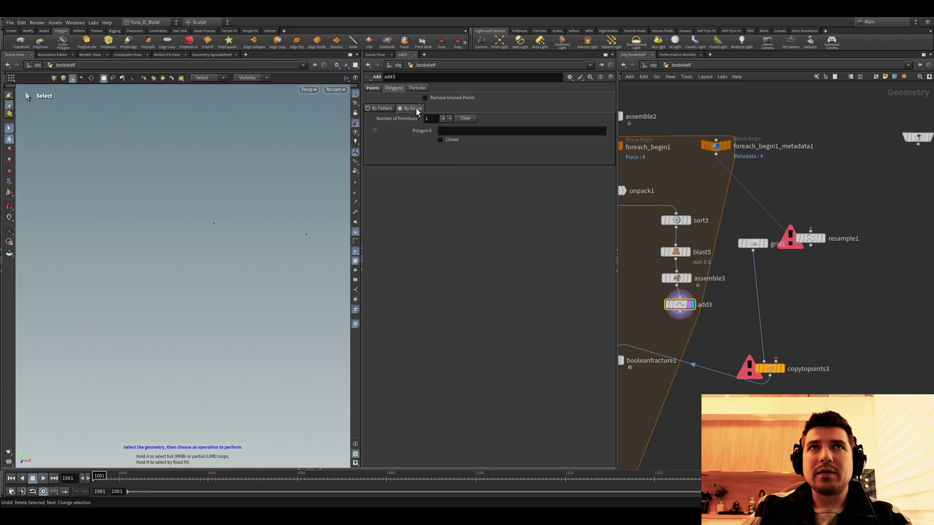
{"action": "left_click", "coordinate": [413, 108]}
- Wire resample1 into copytopoints3's second input
{"action": "middle_click_drag", "start_coordinate": [788, 354], "coordinate": [809, 336]}
{"action": "mouse_move", "coordinate": [829, 222]}
{"action": "left_mouse_down"}
{"action": "mouse_move", "coordinate": [778, 295]}
{"action": "mouse_move", "coordinate": [760, 298]}
{"action": "mouse_move", "coordinate": [796, 344]}
{"action": "left_mouse_up"}
{"action": "middle_click_drag", "start_coordinate": [739, 369], "coordinate": [776, 339]}
- Display foreach_end1 and view the stacked shelf boards from the front
{"action": "left_click", "coordinate": [665, 312]}
{"action": "middle_click_drag", "start_coordinate": [666, 313], "coordinate": [692, 264]}
{"action": "left_click", "coordinate": [688, 389]}
{"action": "left_click_drag", "start_coordinate": [295, 236], "coordinate": [319, 239], "text": "alt"}
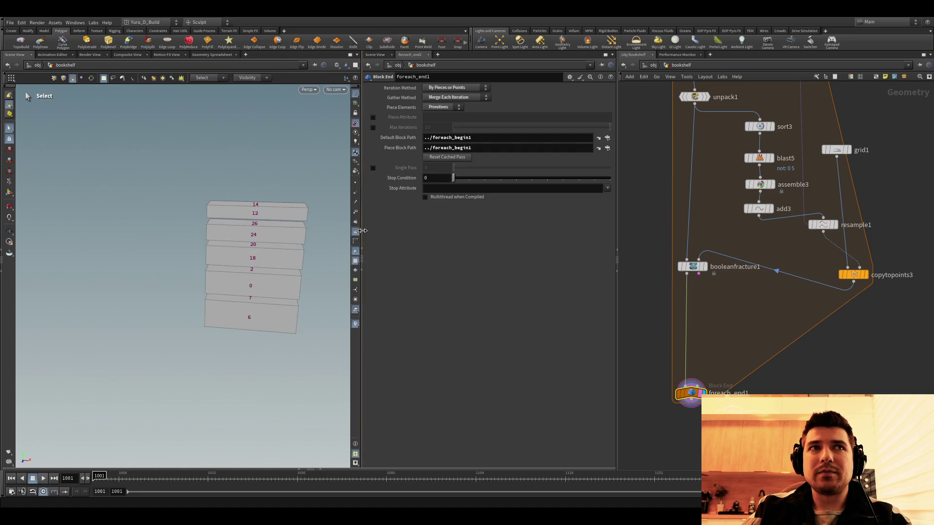
- Select resample1 and reveal its Segments expression
{"action": "key", "text": "Escape"}
{"action": "left_click_drag", "start_coordinate": [258, 273], "coordinate": [243, 243]}
{"action": "key", "text": "s"}
{"action": "middle_click_drag", "start_coordinate": [760, 318], "coordinate": [732, 375]}
{"action": "left_click", "coordinate": [795, 282]}
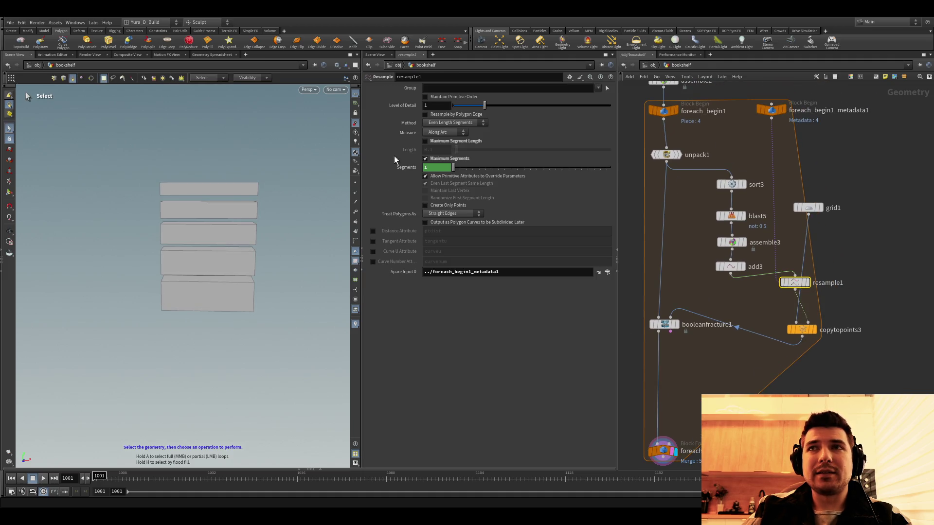
{"action": "left_click", "coordinate": [417, 169]}
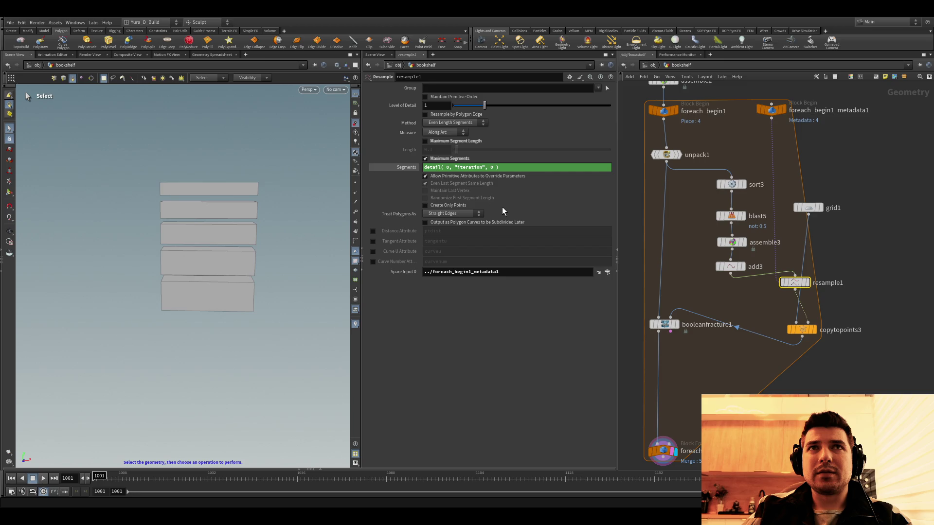
{"action": "type", "text": "\"iteration\", 0 )"}
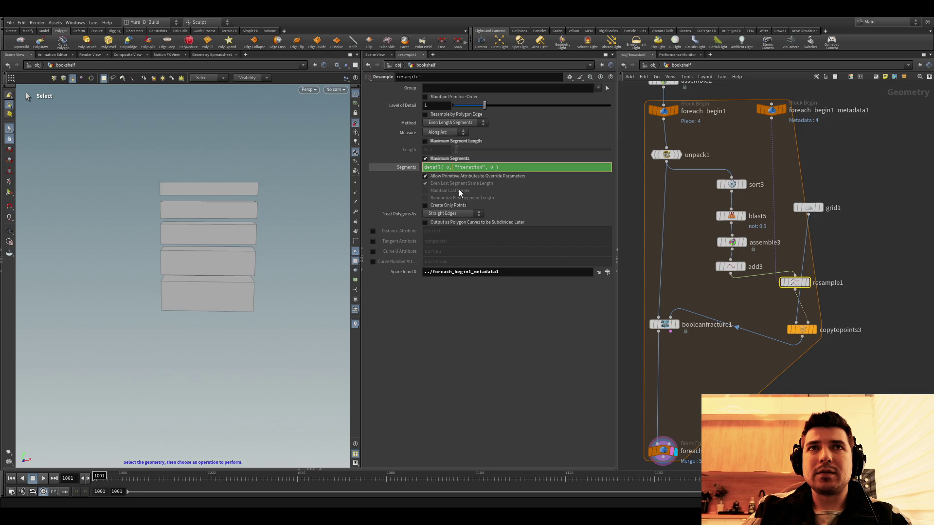
- Switch the expression's input to -1 and wrap it in rand() and fit()
{"action": "key", "text": "BackSpace"}
{"action": "type", "text": "-1"}
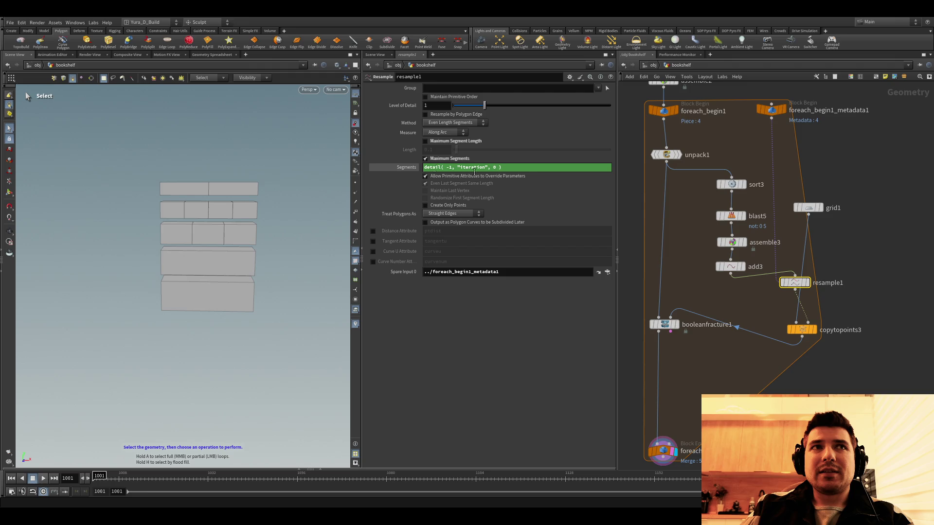
{"action": "left_click", "coordinate": [425, 167]}
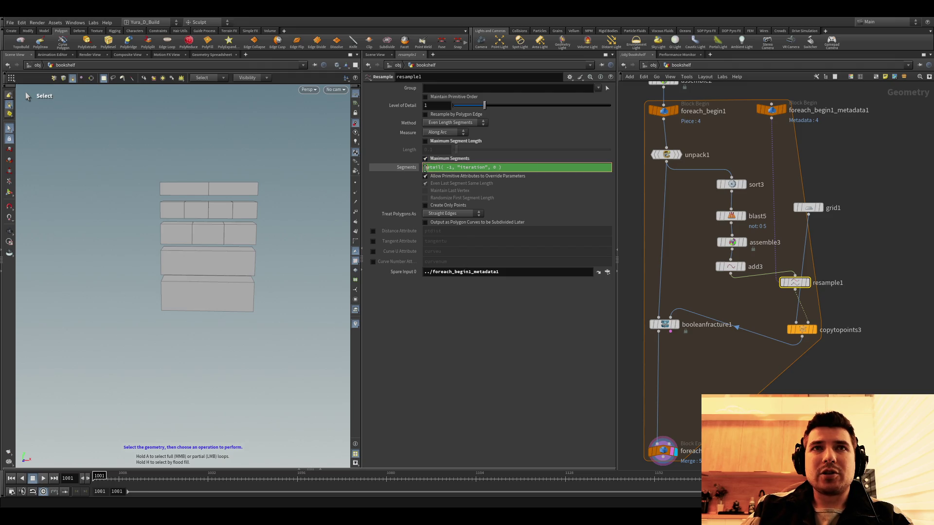
{"action": "type", "text": "rand("}
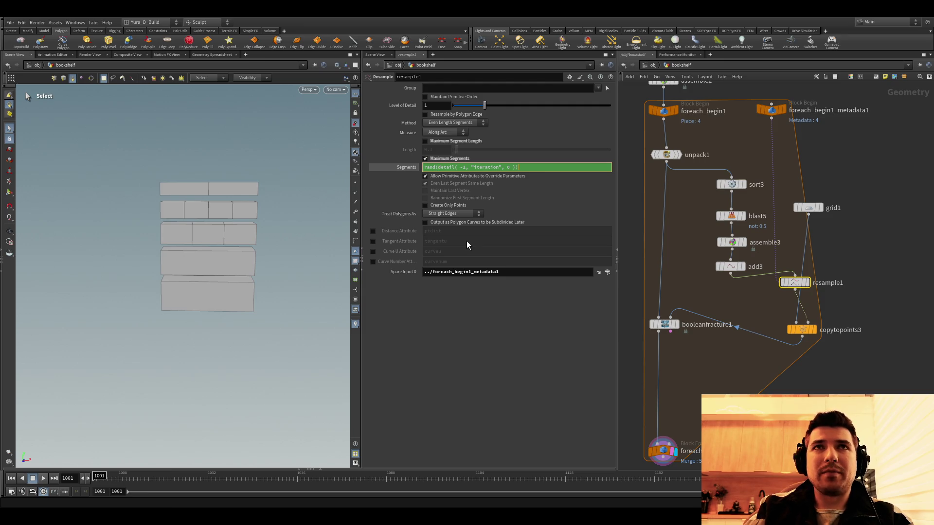
{"action": "key", "text": "Home"}
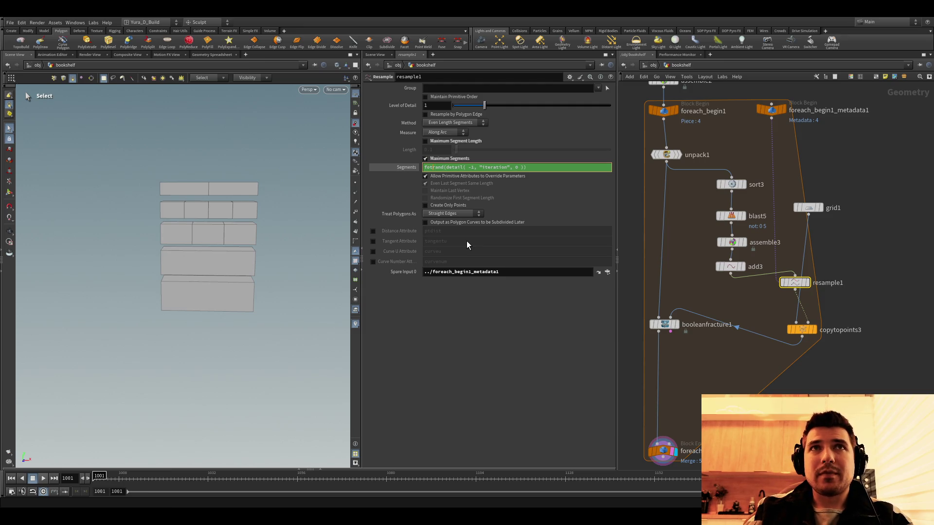
{"action": "type", "text": "fit("}
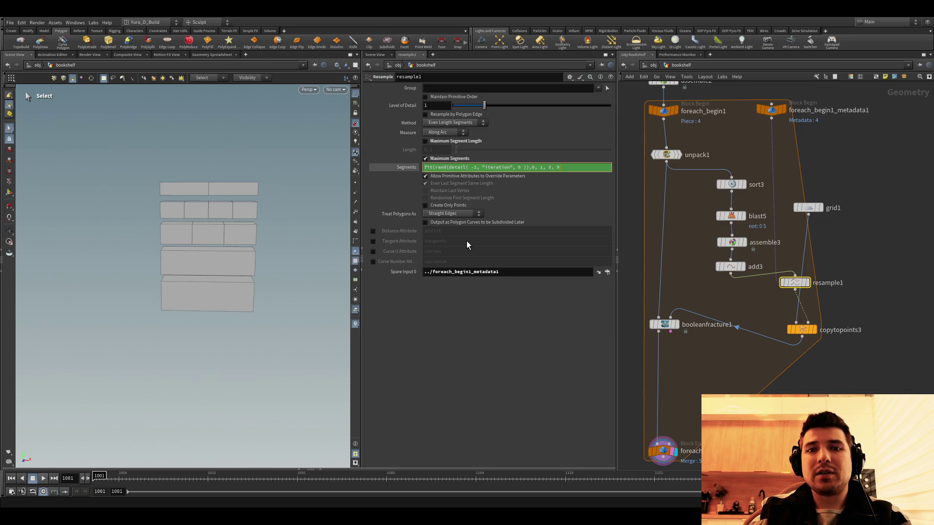
{"action": "type", "text": ")"}
{"action": "key", "text": "Return"}
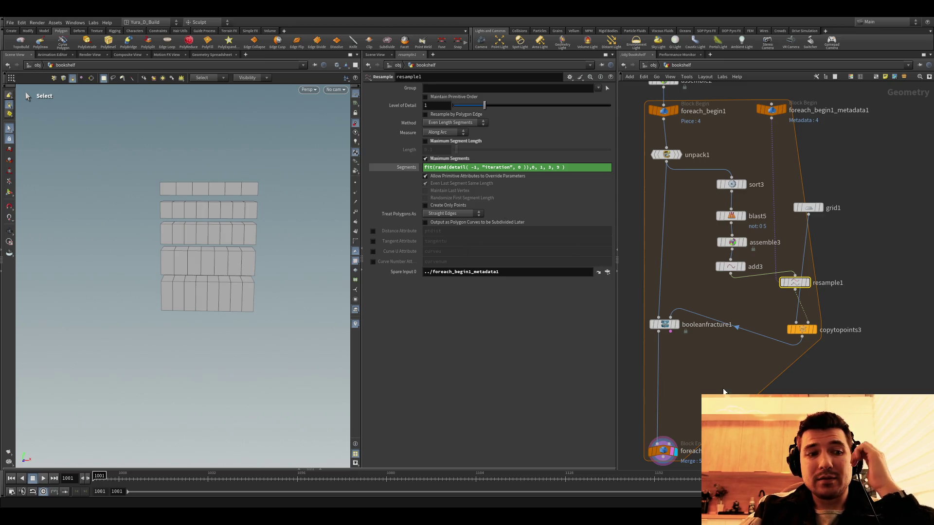
- Fix the parentheses so Segments reads fit(rand(detail(-1, "iteration", 0)), 0, 1, 3, 9)
{"action": "middle_click_drag", "start_coordinate": [729, 356], "coordinate": [742, 346]}
{"action": "left_click", "coordinate": [530, 168]}
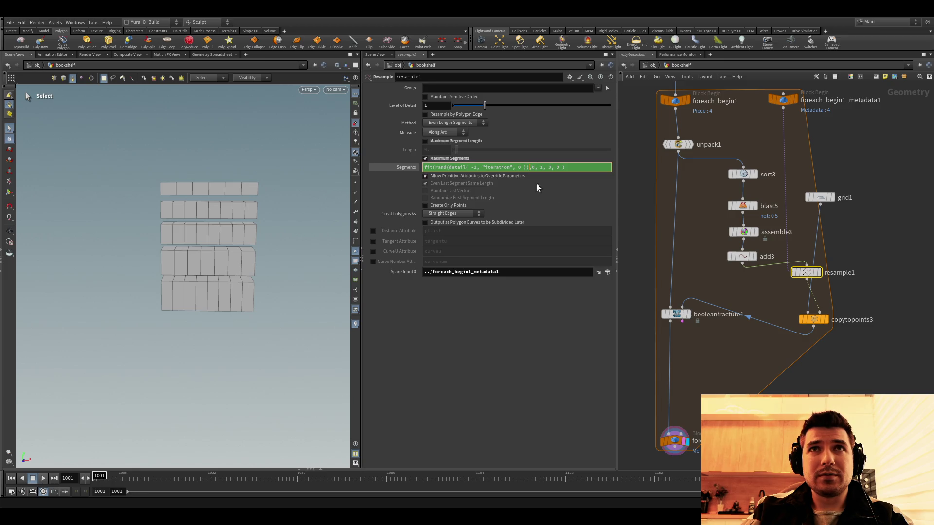
{"action": "type", "text": ")"}
{"action": "key", "text": "BackSpace"}
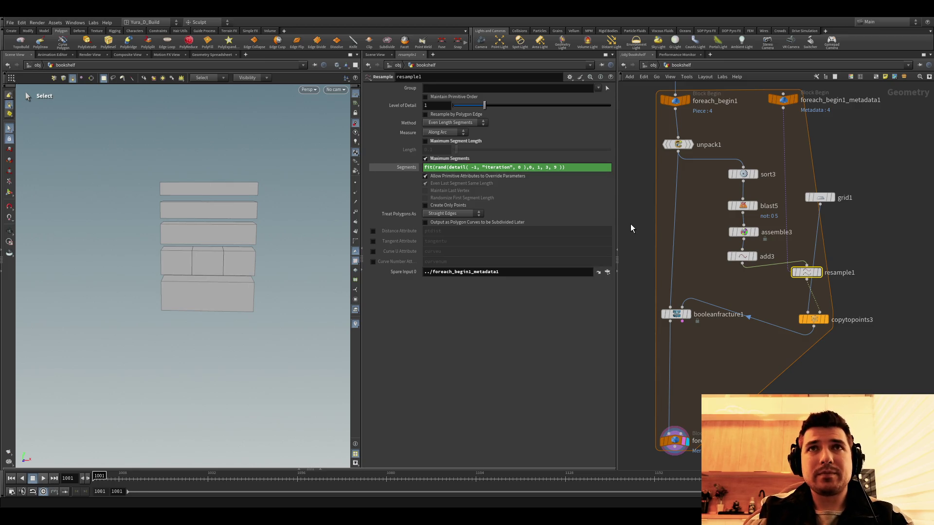
{"action": "key", "text": "Left"}
{"action": "key", "text": "Left"}
{"action": "key", "text": "Left"}
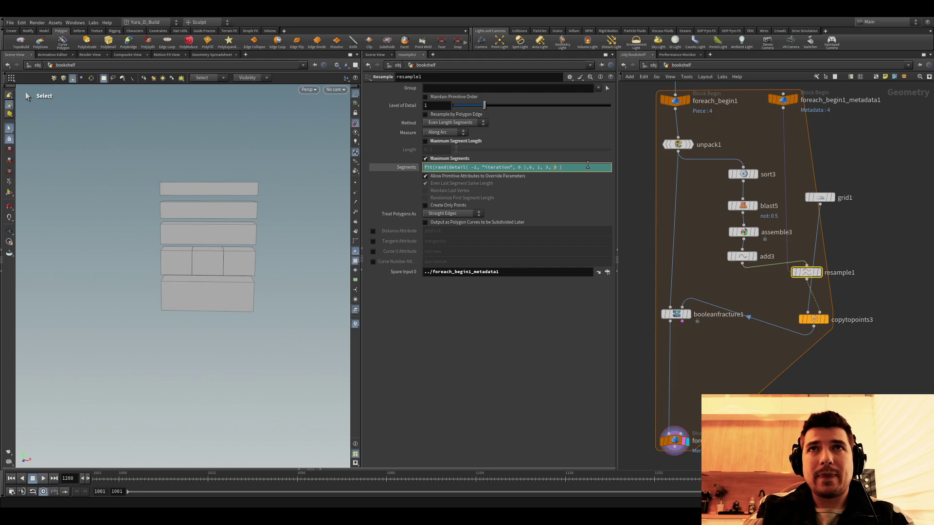
{"action": "type", "text": "),"}
{"action": "key", "text": "Return"}
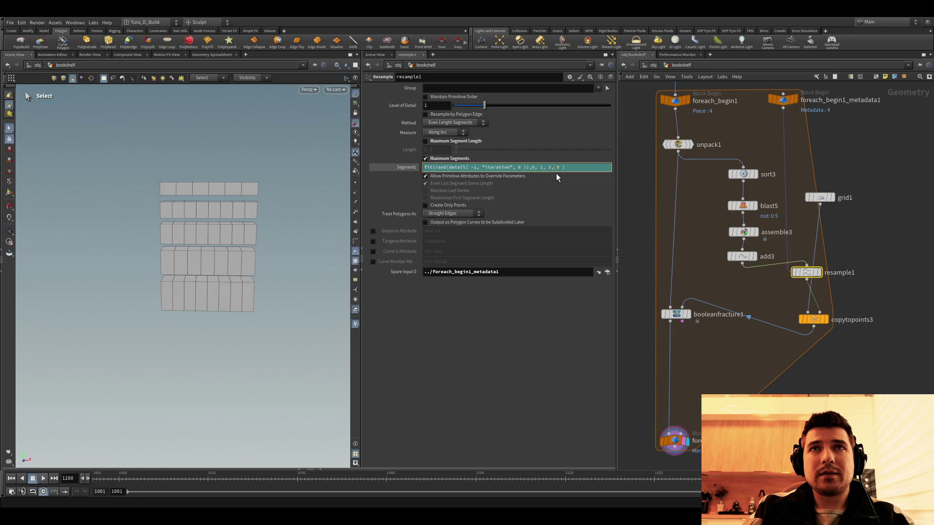
{"action": "left_click", "coordinate": [410, 169], "text": "ctrl+shift"}
{"action": "key", "text": "ctrl+z"}
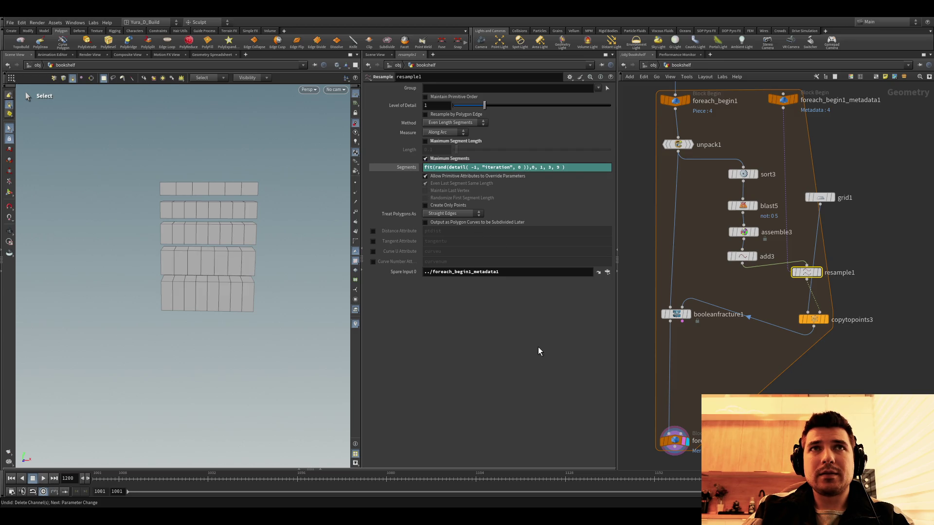
{"action": "middle_click_drag", "start_coordinate": [694, 446], "coordinate": [702, 335]}
{"action": "left_click_drag", "start_coordinate": [702, 332], "coordinate": [696, 355]}
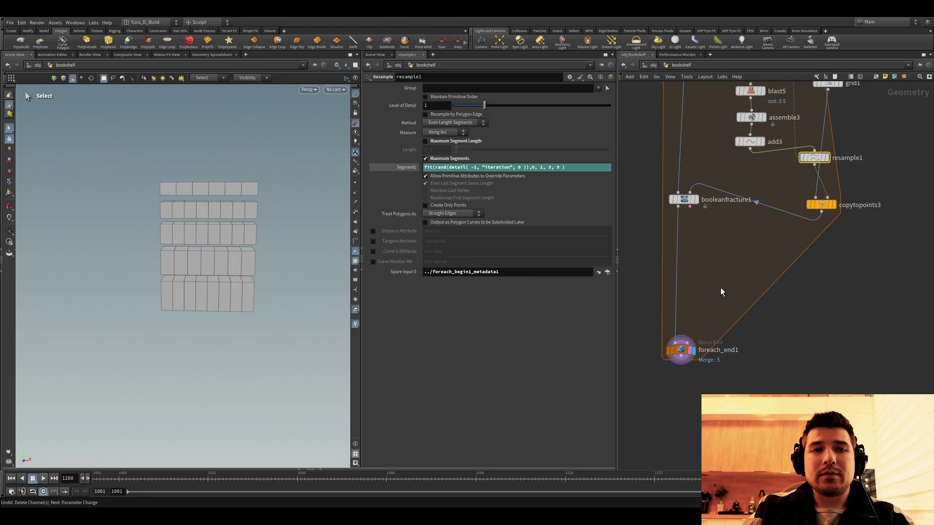
- Insert assemble4 after booleanfracture1 with Create Packed Primitives on
{"action": "middle_click_drag", "start_coordinate": [726, 268], "coordinate": [723, 297]}
{"action": "key", "text": "Tab"}
{"action": "type", "text": "assemble"}
{"action": "key", "text": "Return"}
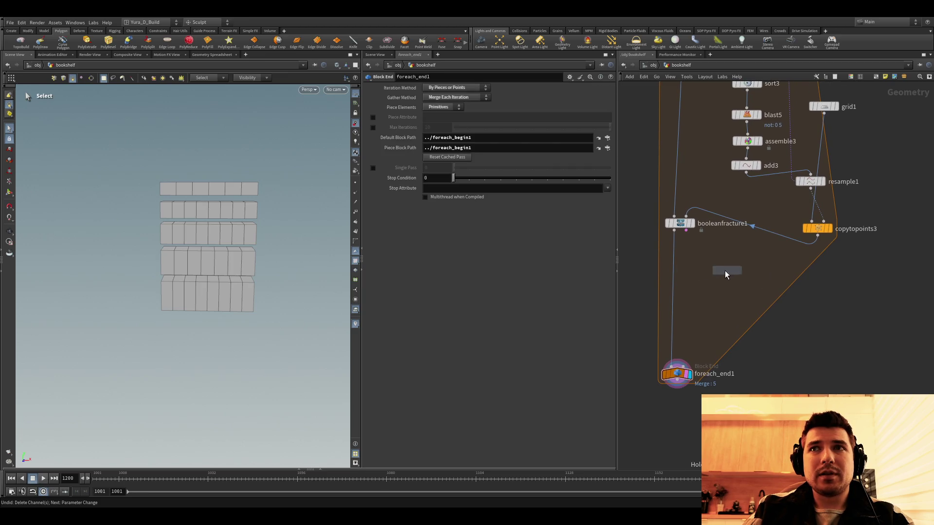
{"action": "left_click", "coordinate": [681, 273]}
{"action": "left_click", "coordinate": [467, 156]}
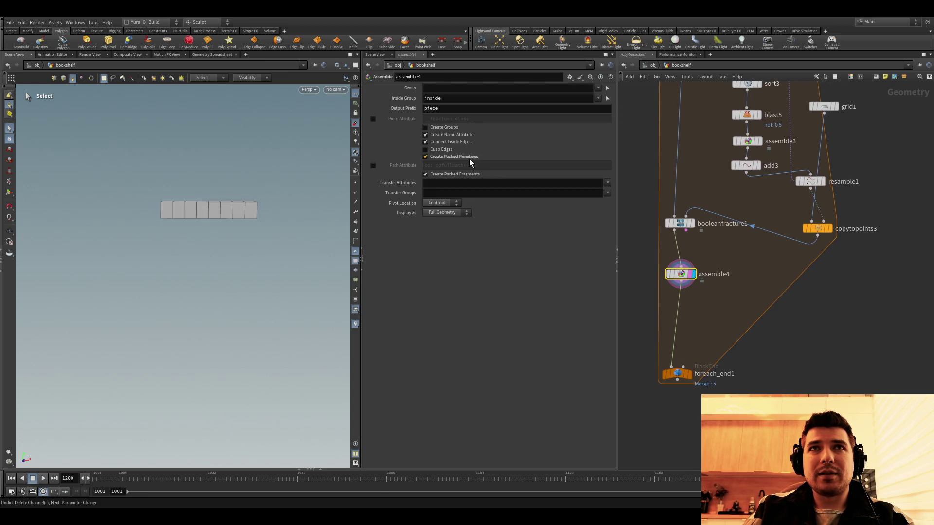
{"action": "left_click_drag", "start_coordinate": [681, 274], "coordinate": [677, 269]}
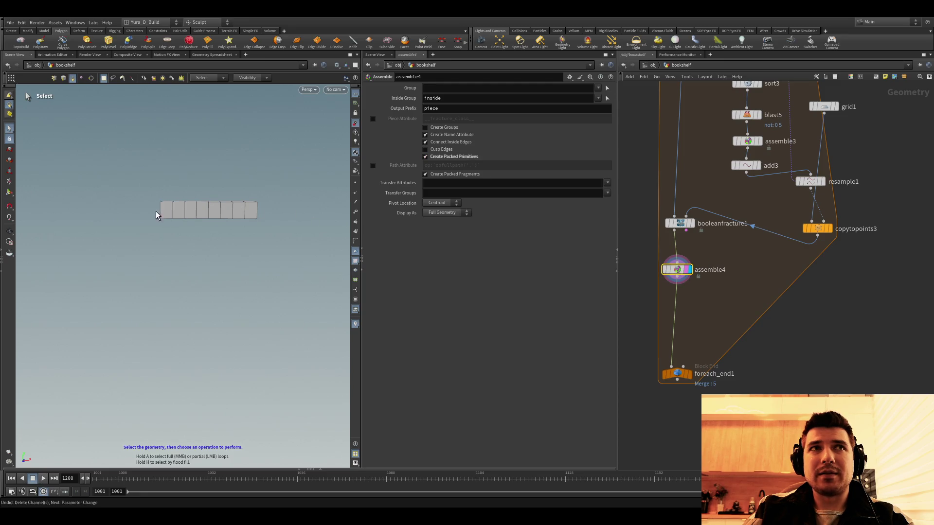
{"action": "middle_click_drag", "start_coordinate": [705, 324], "coordinate": [704, 308]}
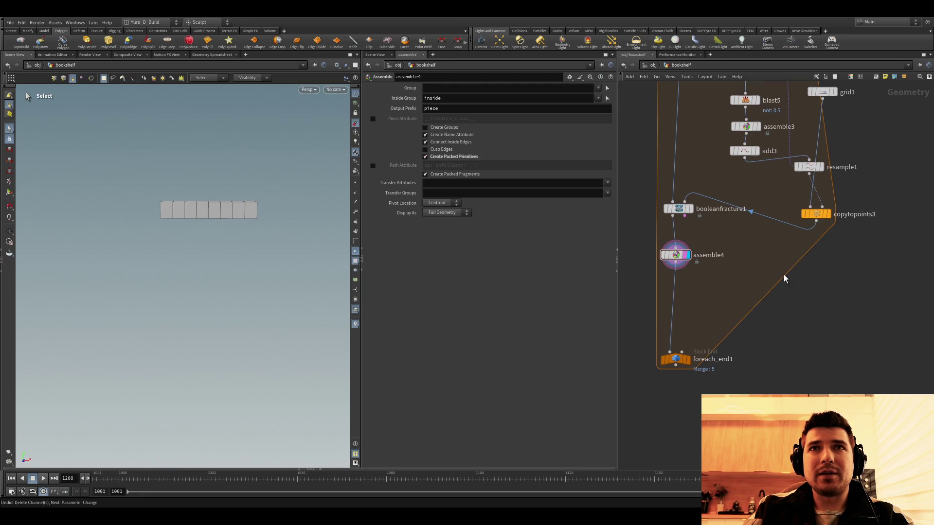
- Add add4 before foreach_end1, deleting geometry but keeping the points
{"action": "key", "text": "Tab"}
{"action": "type", "text": "add"}
{"action": "key", "text": "Return"}
{"action": "left_click", "coordinate": [671, 299]}
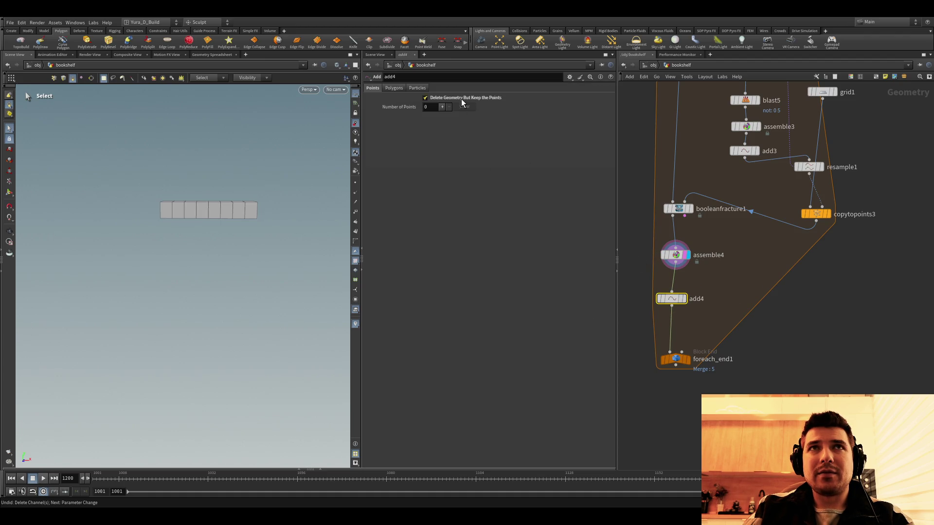
{"action": "left_click", "coordinate": [675, 359]}
- Inspect the loop's rows of output points and bring up resample1's settings
{"action": "key", "text": "r"}
{"action": "mouse_move", "coordinate": [272, 282]}
{"action": "left_mouse_down"}
{"action": "mouse_move", "coordinate": [330, 259]}
{"action": "mouse_move", "coordinate": [265, 282]}
{"action": "mouse_move", "coordinate": [277, 315]}
{"action": "mouse_move", "coordinate": [267, 297]}
{"action": "left_mouse_up"}
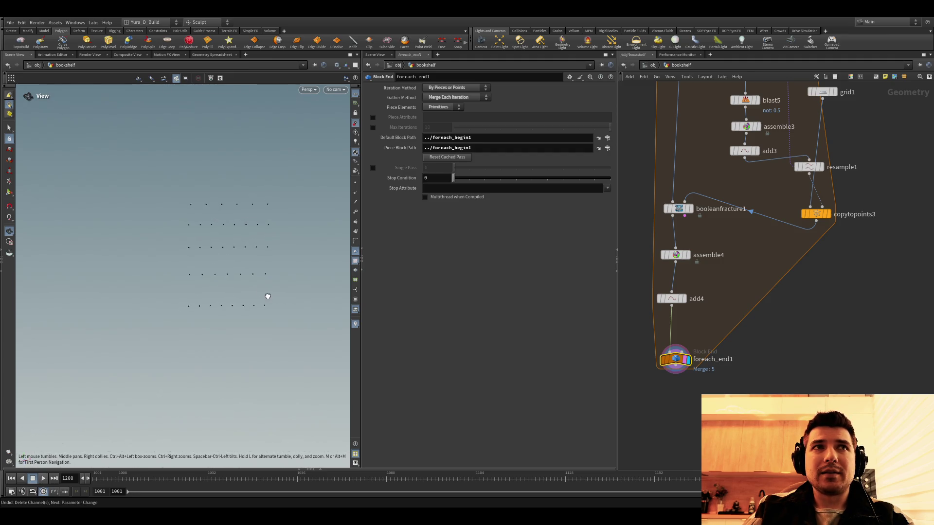
{"action": "key", "text": "s"}
{"action": "left_click", "coordinate": [721, 271]}
{"action": "middle_click_drag", "start_coordinate": [762, 241], "coordinate": [825, 283]}
{"action": "left_click", "coordinate": [775, 256]}
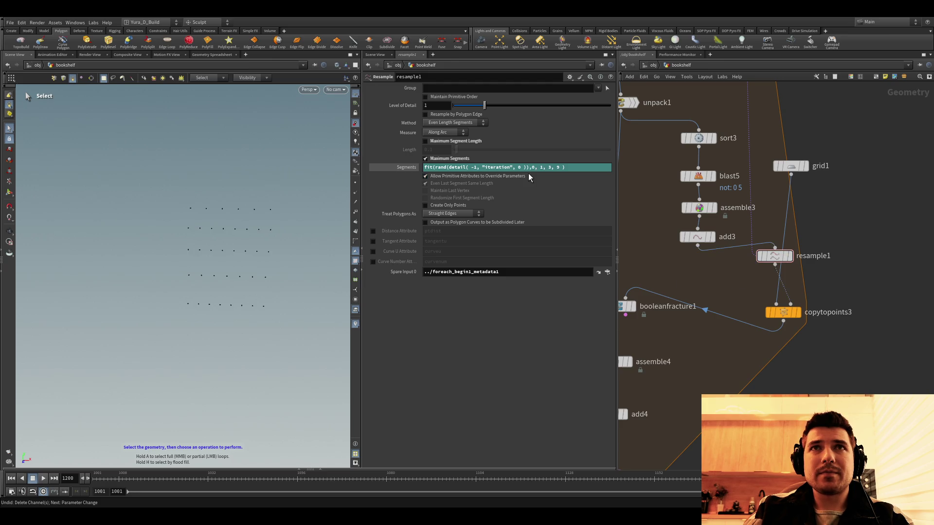
- Try minimum segment values of 2, 5 and 2 in the fit expression
{"action": "left_click", "coordinate": [551, 167]}
{"action": "key", "text": "BackSpace"}
{"action": "type", "text": "2"}
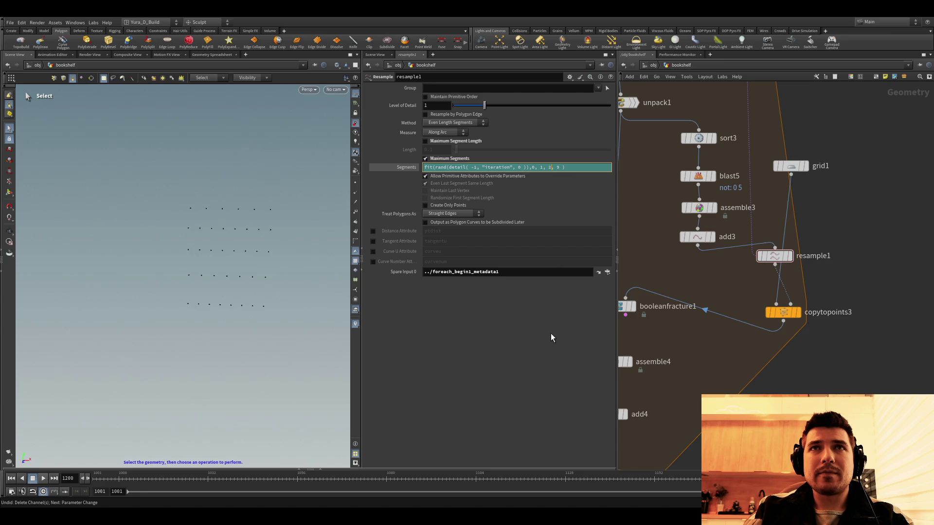
{"action": "left_click", "coordinate": [549, 168]}
{"action": "key", "text": "BackSpace"}
{"action": "type", "text": "5"}
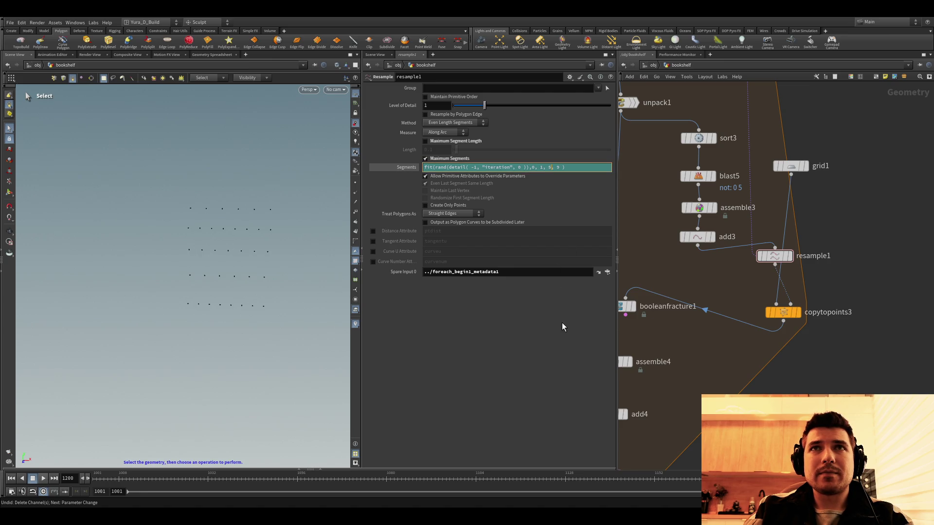
{"action": "left_click", "coordinate": [550, 168]}
{"action": "key", "text": "BackSpace"}
{"action": "type", "text": "2"}
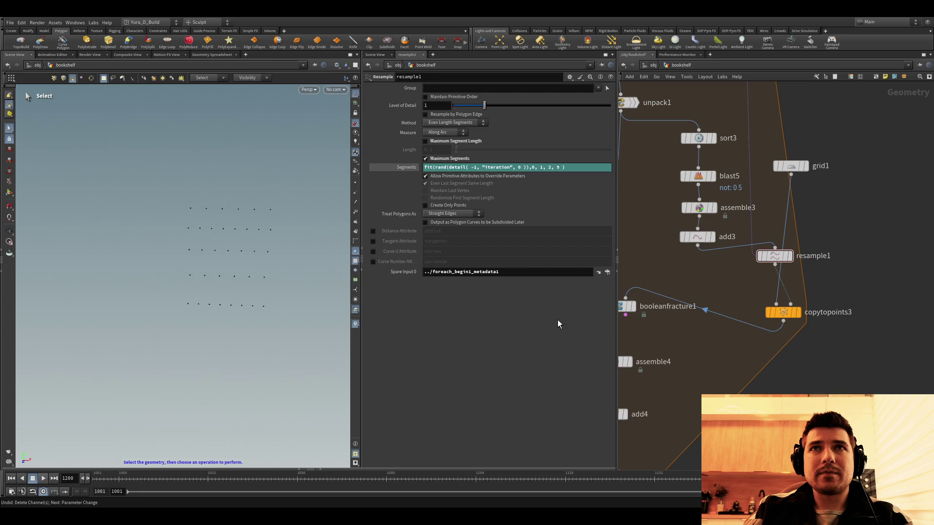
- Try different maximum segment values in the fit expression and confirm the range
{"action": "left_click", "coordinate": [559, 170]}
{"action": "key", "text": "BackSpace"}
{"action": "type", "text": "10"}
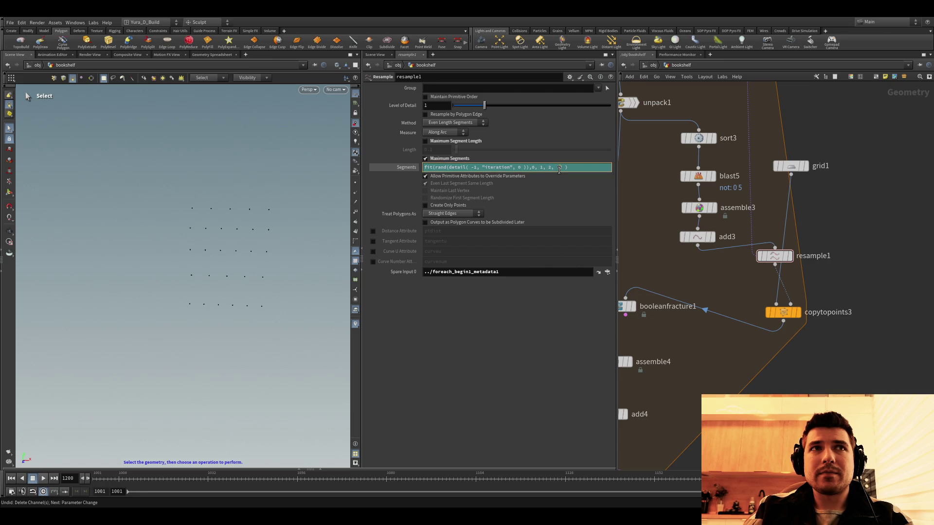
{"action": "left_click", "coordinate": [560, 168]}
{"action": "key", "text": "BackSpace"}
{"action": "type", "text": "8"}
{"action": "key", "text": "BackSpace"}
{"action": "type", "text": "5"}
{"action": "key", "text": "Return"}
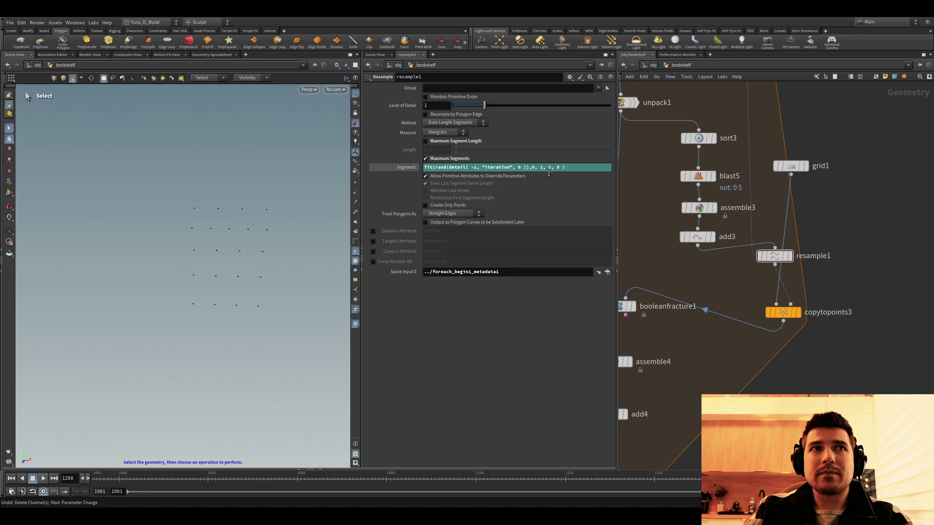
- Set the minimum to 3, then trial a 2 in the range before restoring 1
{"action": "double_click", "coordinate": [548, 168]}
{"action": "type", "text": "3"}
{"action": "key", "text": "Return"}
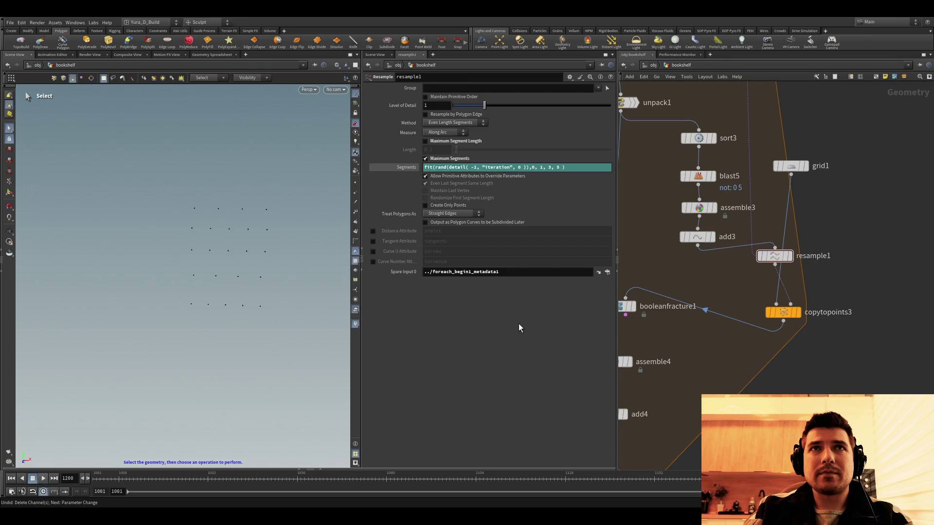
{"action": "double_click", "coordinate": [541, 166]}
{"action": "type", "text": "2"}
{"action": "key", "text": "Return"}
{"action": "double_click", "coordinate": [541, 167]}
{"action": "type", "text": "1"}
{"action": "key", "text": "Return"}
- Rework the trailing range arguments of the fit expression, adding a 4
{"action": "left_click", "coordinate": [560, 167]}
{"action": "type", "text": ", 4"}
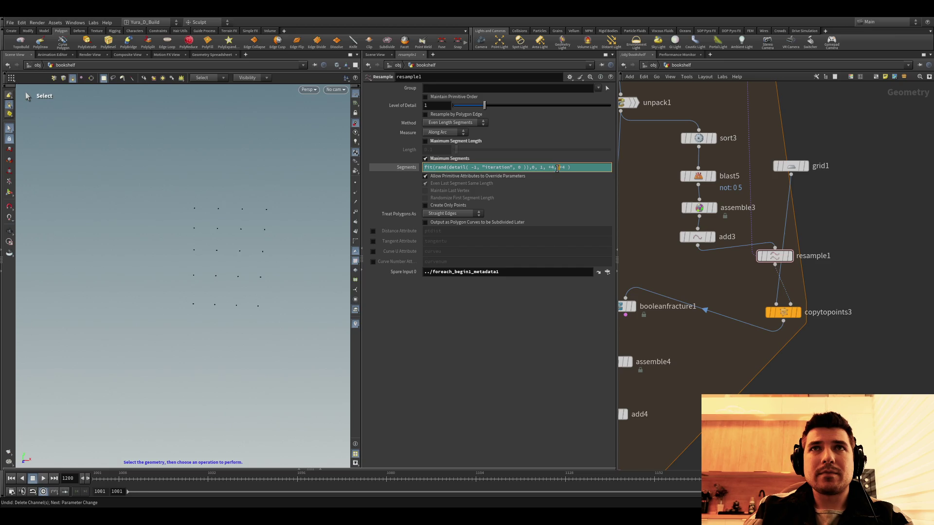
{"action": "left_click_drag", "start_coordinate": [560, 170], "coordinate": [566, 169]}
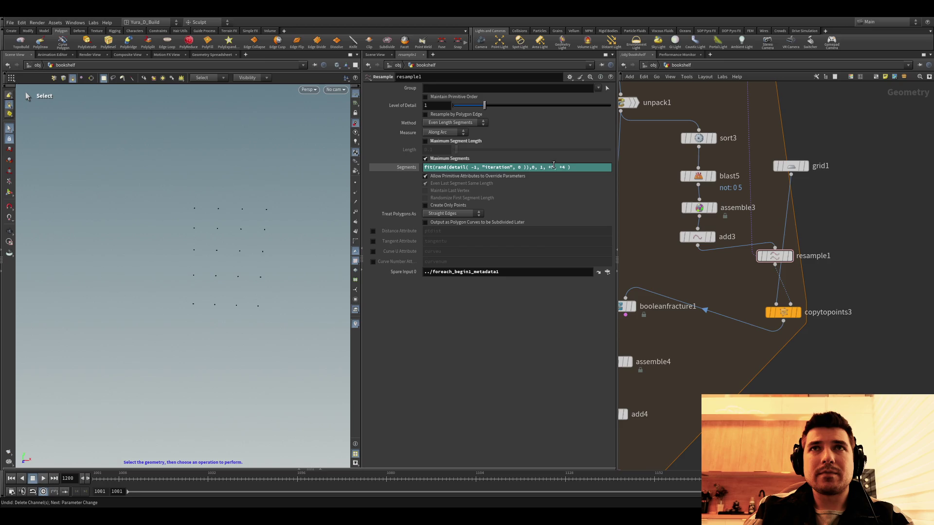
{"action": "double_click", "coordinate": [552, 167]}
{"action": "type", "text": "1,"}
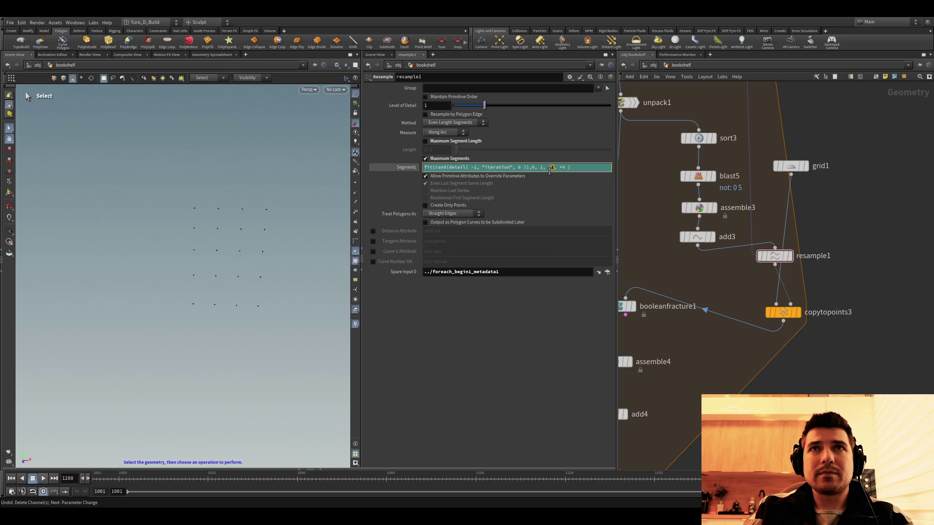
{"action": "key", "text": "Return"}
- Try maximum segment counts of 5, 6 and 15
{"action": "double_click", "coordinate": [559, 167]}
{"action": "type", "text": "5"}
{"action": "key", "text": "Return"}
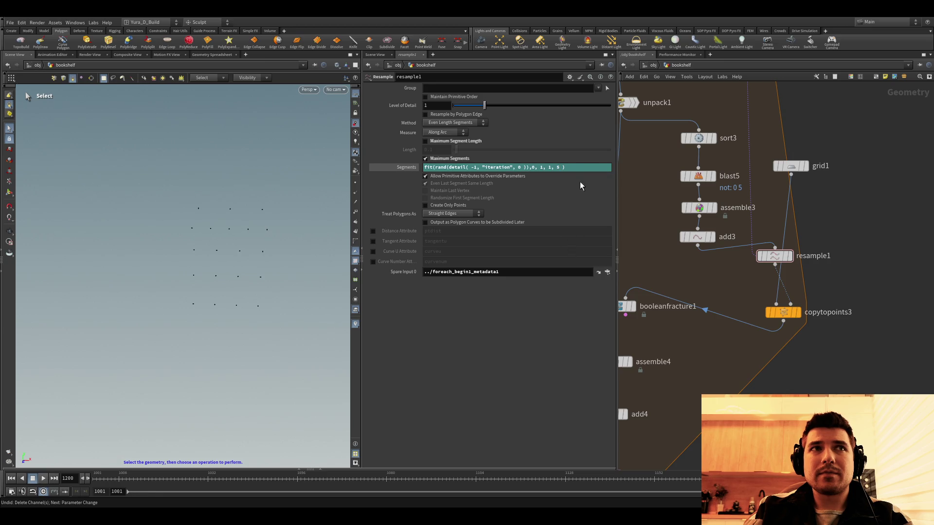
{"action": "double_click", "coordinate": [559, 167]}
{"action": "type", "text": "6"}
{"action": "key", "text": "Return"}
{"action": "double_click", "coordinate": [559, 167]}
{"action": "type", "text": "15"}
{"action": "key", "text": "Return"}
- Retry the minimum as 0.1 then 5 and set the maximum to 6
{"action": "left_click", "coordinate": [548, 167]}
{"action": "key", "text": "BackSpace"}
{"action": "type", "text": "0.1"}
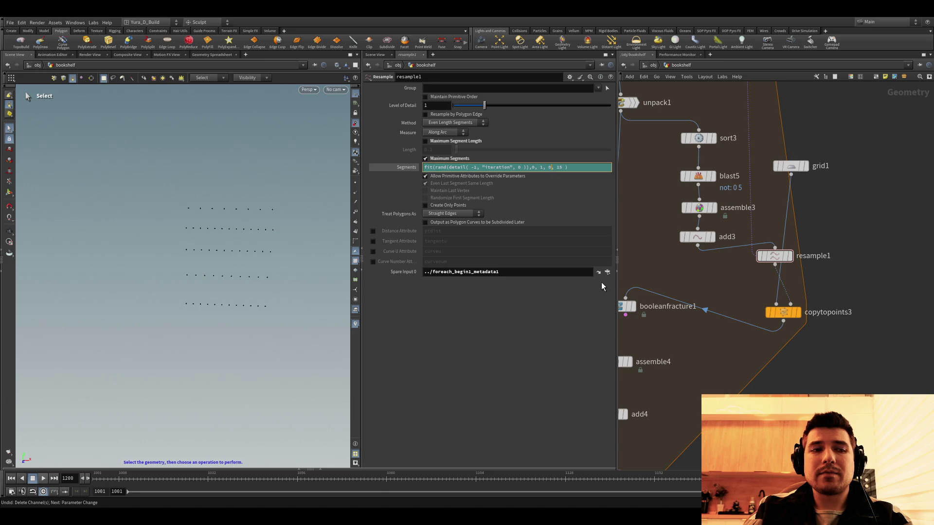
{"action": "key", "text": "BackSpace"}
{"action": "key", "text": "BackSpace"}
{"action": "key", "text": "BackSpace"}
{"action": "type", "text": "5"}
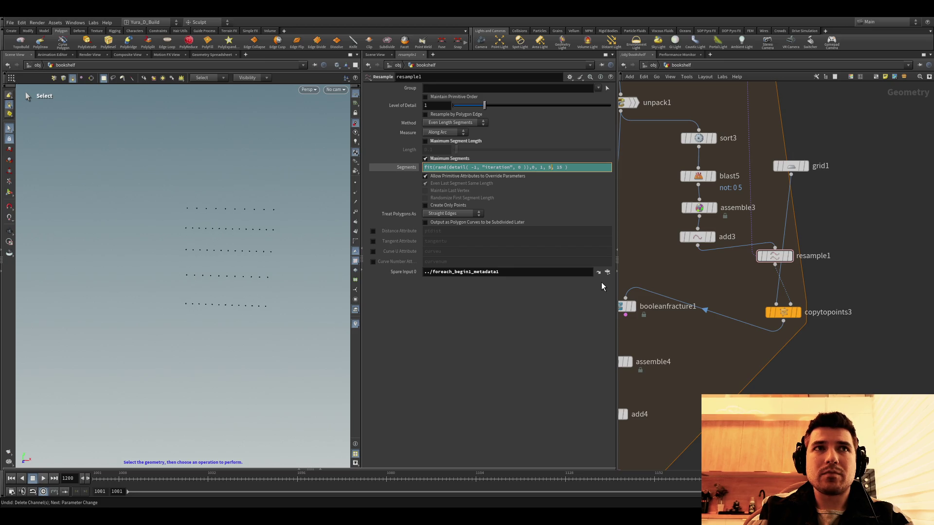
{"action": "key", "text": "Delete"}
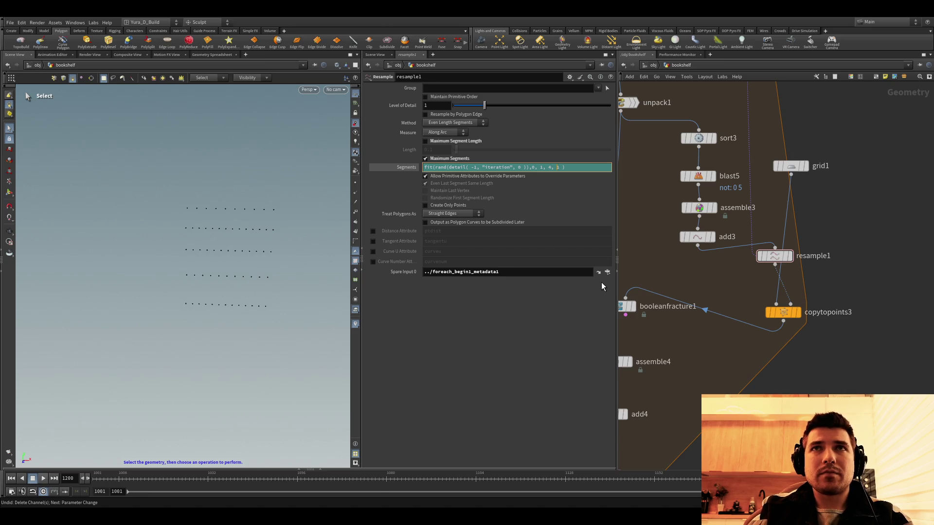
{"action": "key", "text": "BackSpace"}
{"action": "type", "text": "6"}
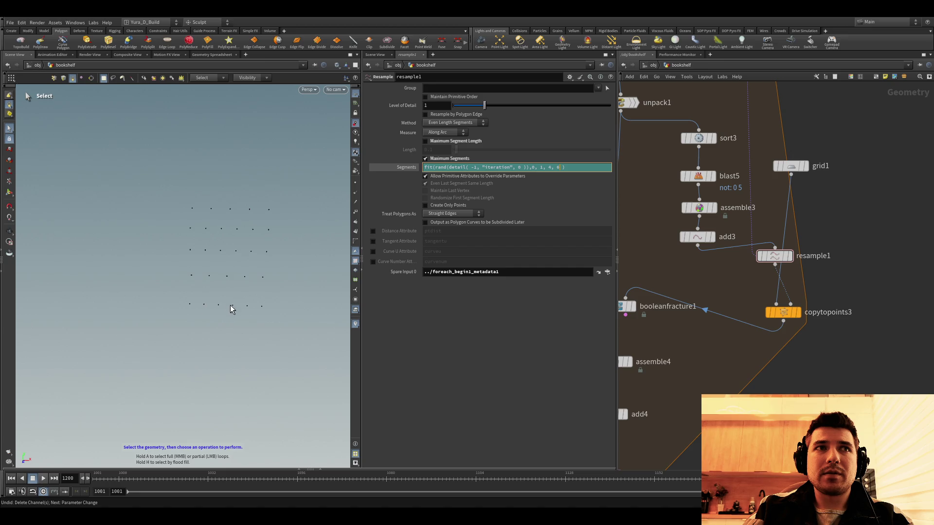
{"action": "middle_click_drag", "start_coordinate": [620, 360], "coordinate": [673, 309]}
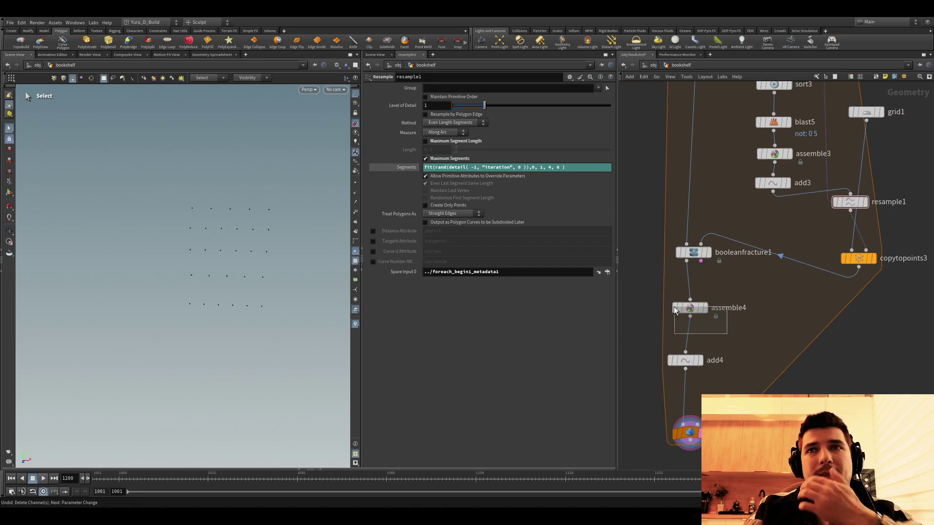
- Add box4, 0.2 wide with its depth reduced to about 0.66
{"action": "left_click", "coordinate": [689, 432]}
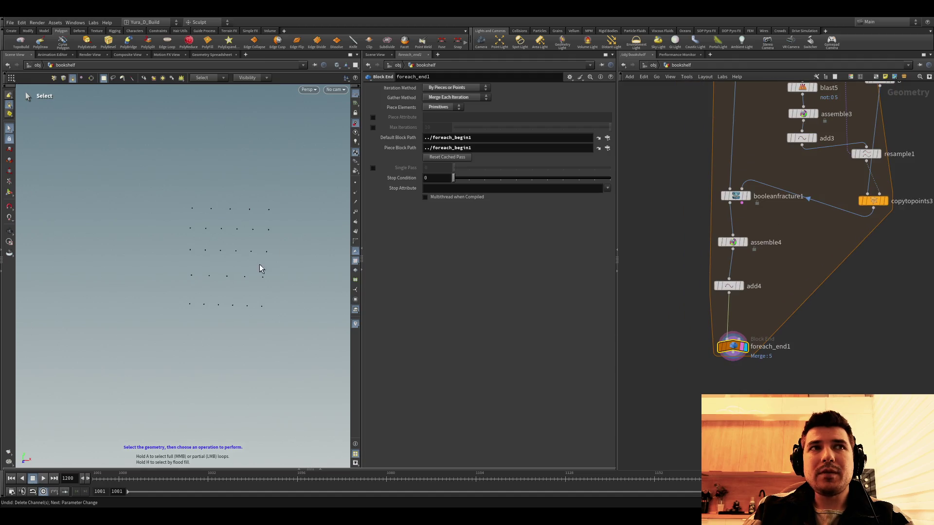
{"action": "middle_click_drag", "start_coordinate": [842, 384], "coordinate": [799, 380]}
{"action": "scroll", "coordinate": [759, 391], "scroll_direction": "down", "scroll_amount": 2}
{"action": "scroll", "coordinate": [760, 390], "scroll_direction": "down", "scroll_amount": 5}
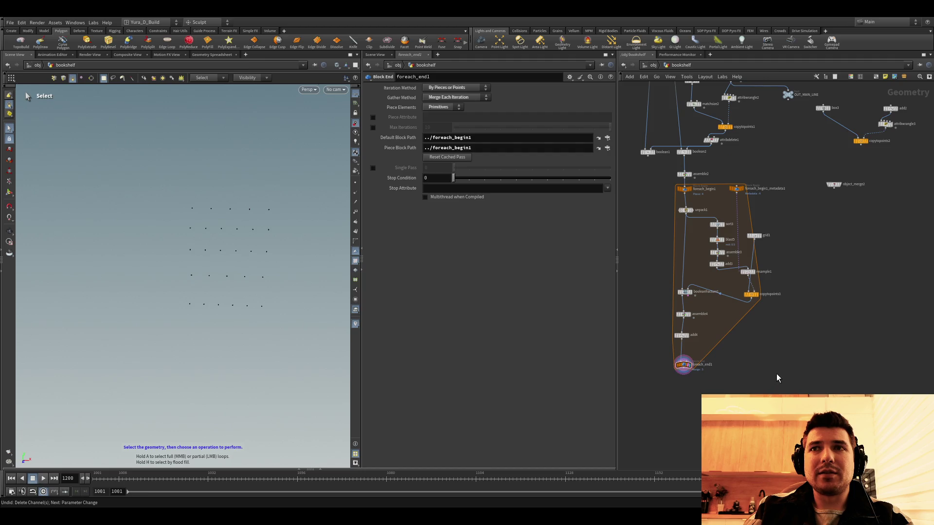
{"action": "key", "text": "ctrl+v"}
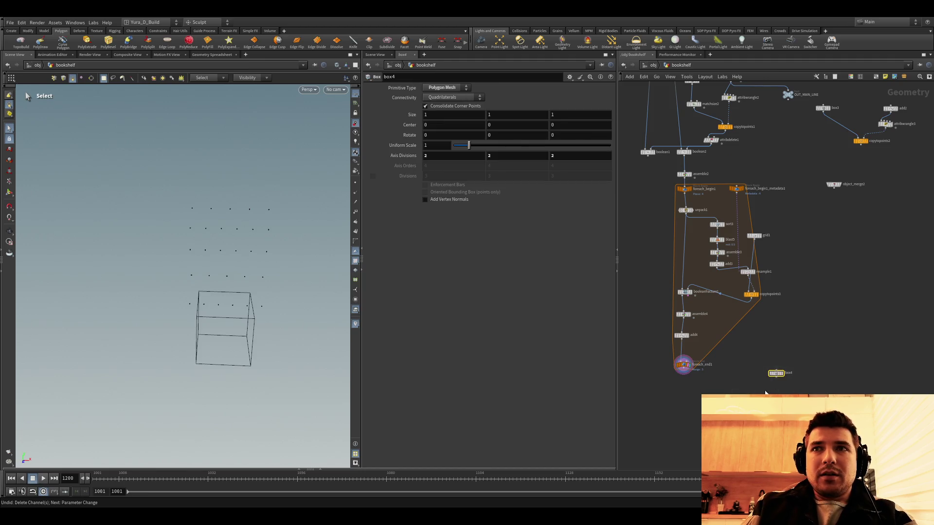
{"action": "left_click", "coordinate": [783, 373]}
{"action": "mouse_move", "coordinate": [414, 114]}
{"action": "left_mouse_down"}
{"action": "mouse_move", "coordinate": [404, 114]}
{"action": "mouse_move", "coordinate": [413, 114]}
{"action": "left_mouse_up"}
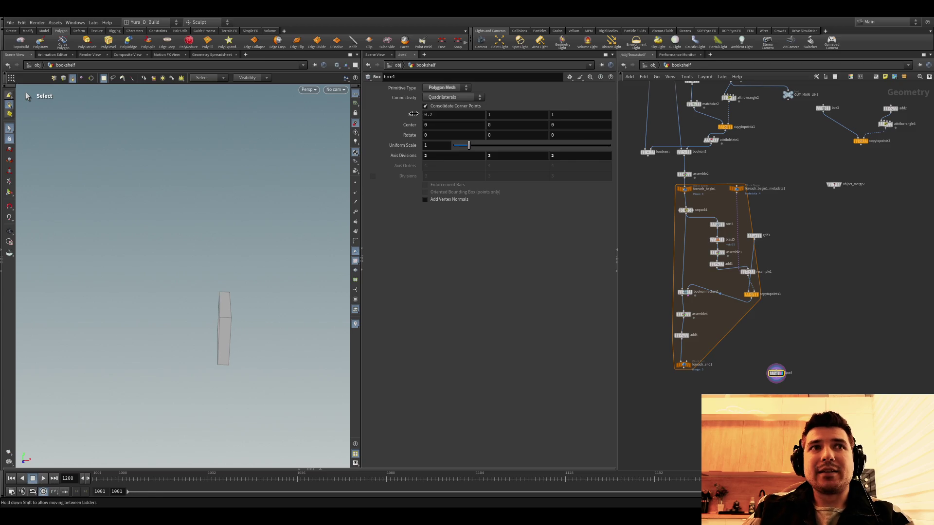
{"action": "key", "text": "Return"}
{"action": "mouse_move", "coordinate": [233, 335]}
{"action": "left_mouse_down"}
{"action": "mouse_move", "coordinate": [233, 343]}
{"action": "mouse_move", "coordinate": [242, 313]}
{"action": "mouse_move", "coordinate": [271, 319]}
{"action": "mouse_move", "coordinate": [267, 330]}
{"action": "left_mouse_up"}
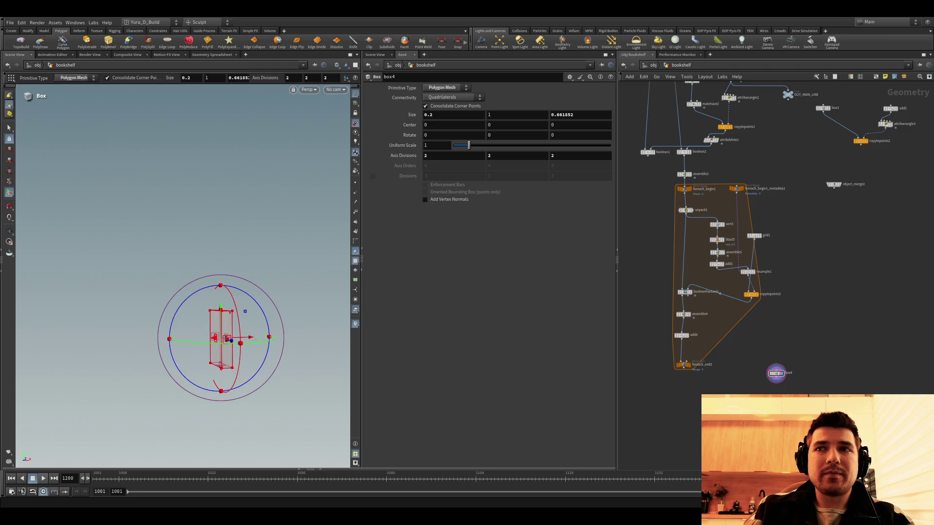
- Add matchsize3 after the box with Justify Y set to Min
{"action": "left_click", "coordinate": [769, 414]}
{"action": "scroll", "coordinate": [769, 420], "scroll_direction": "up", "scroll_amount": 5}
{"action": "left_click", "coordinate": [439, 190]}
{"action": "left_click", "coordinate": [447, 199]}
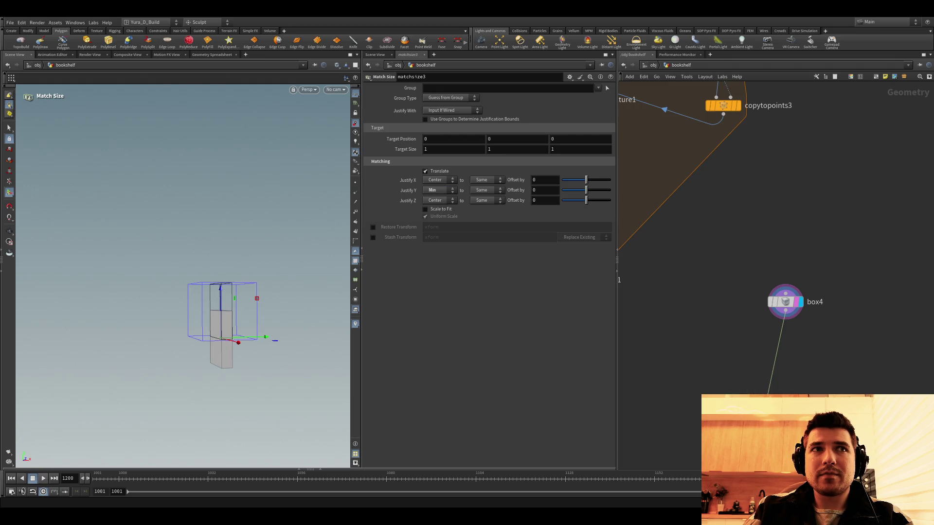
{"action": "left_click", "coordinate": [804, 371]}
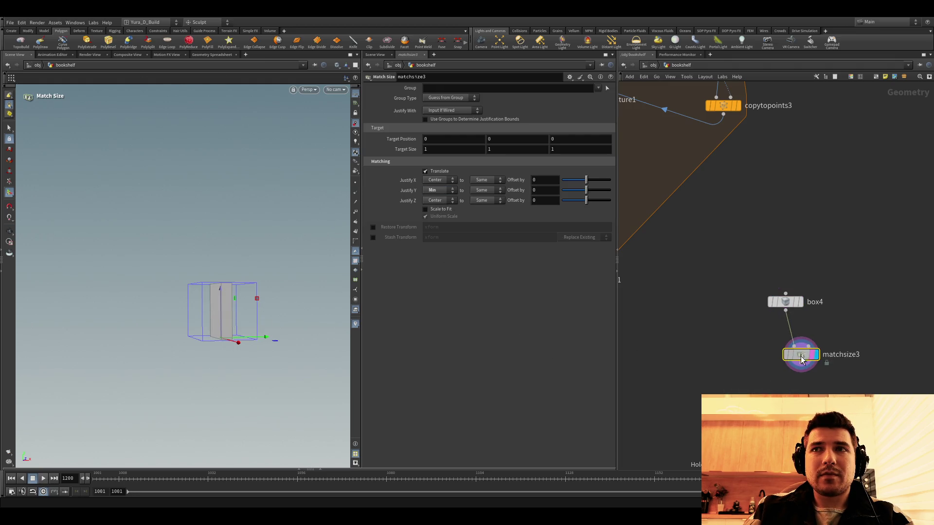
{"action": "scroll", "coordinate": [795, 387], "scroll_direction": "down", "scroll_amount": 2}
- Start a new Copy to Points node after the loop's end
{"action": "left_click", "coordinate": [676, 296]}
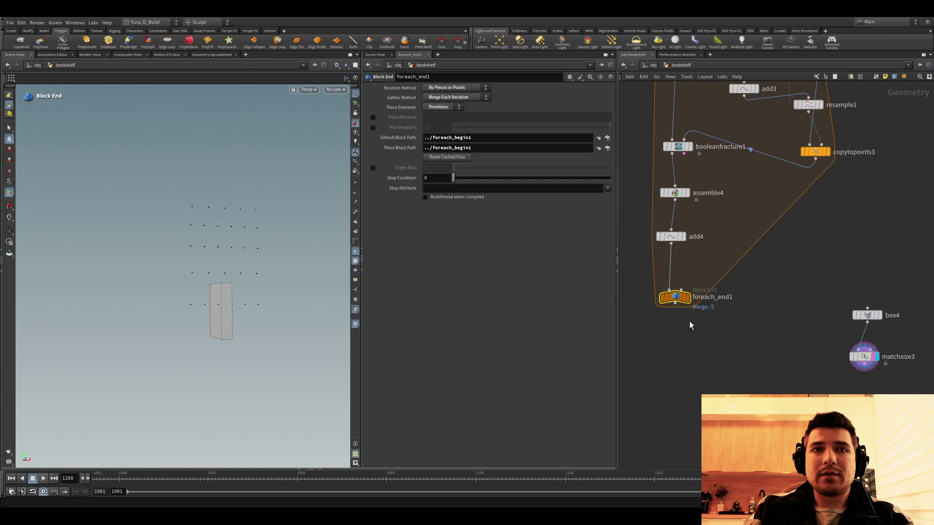
{"action": "key", "text": "Tab"}
{"action": "type", "text": "copy to points"}
{"action": "key", "text": "Return"}
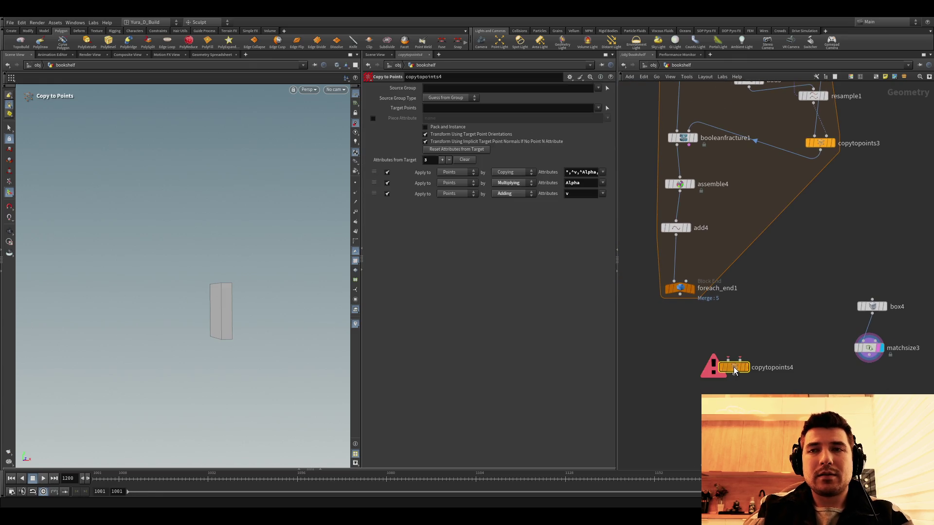
- Add a copy-to-points node and merge the copied divider boxes with the boolean1 shelf frame
{"action": "left_click", "coordinate": [743, 374]}
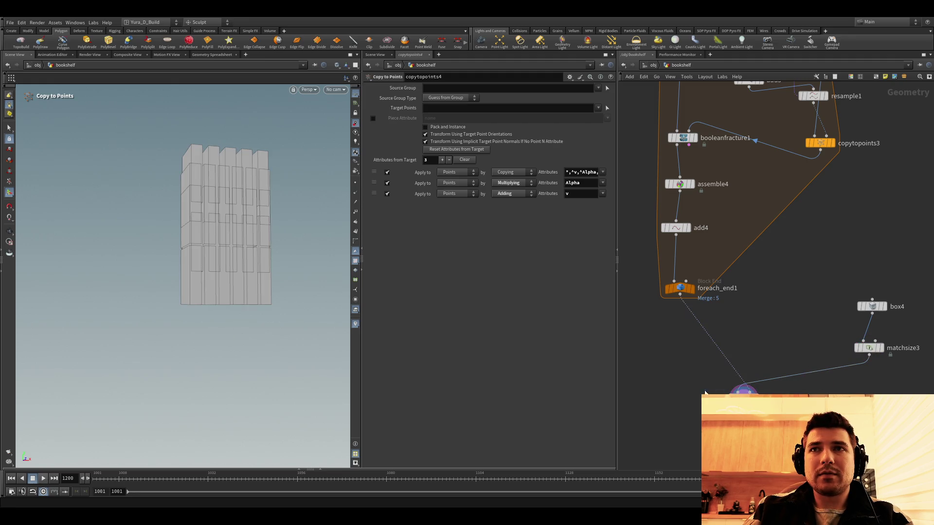
{"action": "scroll", "coordinate": [721, 295], "scroll_direction": "down", "scroll_amount": 5}
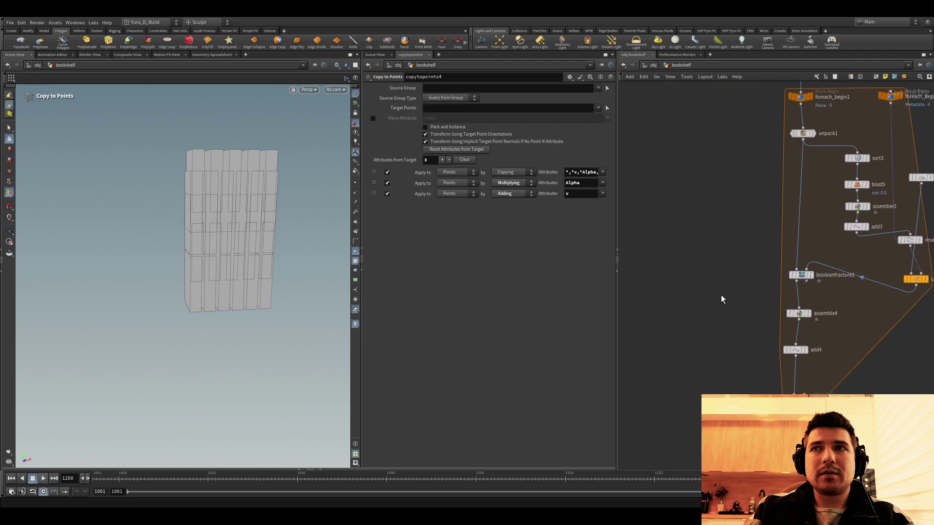
{"action": "left_click", "coordinate": [732, 253]}
{"action": "mouse_move", "coordinate": [723, 293]}
{"action": "middle_mouse_down"}
{"action": "mouse_move", "coordinate": [691, 145]}
{"action": "mouse_move", "coordinate": [702, 32]}
{"action": "middle_mouse_up"}
{"action": "left_click_drag", "start_coordinate": [790, 317], "coordinate": [719, 346]}
{"action": "left_click", "coordinate": [667, 338]}
{"action": "key", "text": "Escape"}
{"action": "mouse_move", "coordinate": [329, 235]}
{"action": "left_mouse_down"}
{"action": "mouse_move", "coordinate": [206, 244]}
{"action": "mouse_move", "coordinate": [262, 248]}
{"action": "left_mouse_up"}
- Set matchsize3's Justify Z to Max for the divider boxes
{"action": "scroll", "coordinate": [836, 349], "scroll_direction": "up", "scroll_amount": 5}
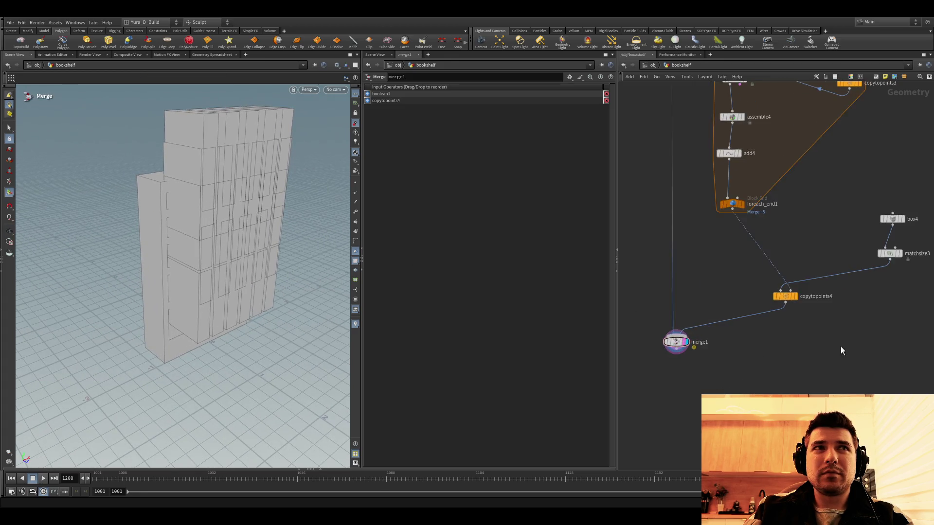
{"action": "left_click", "coordinate": [824, 295]}
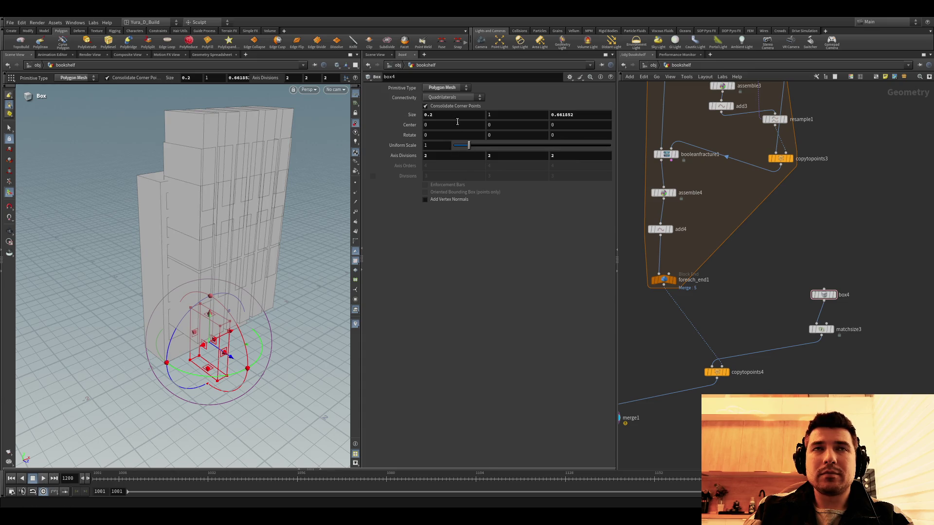
{"action": "left_click", "coordinate": [822, 330]}
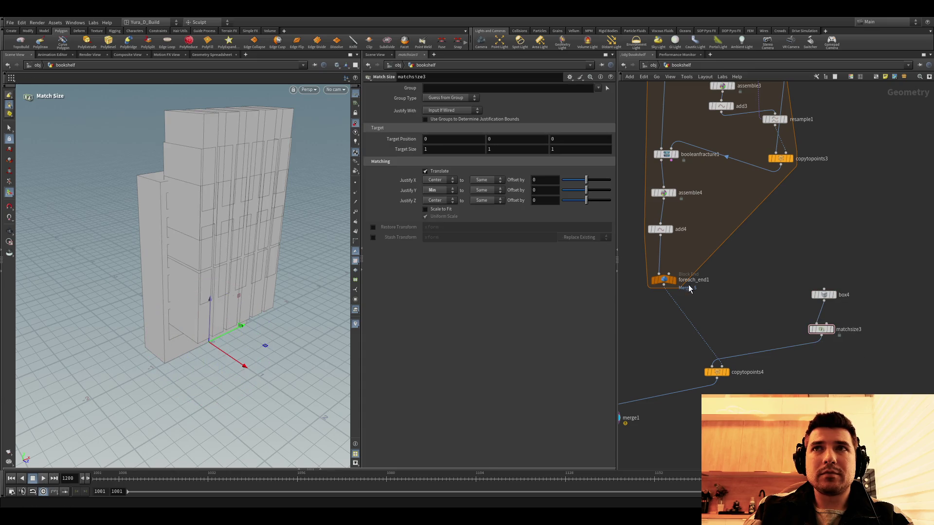
{"action": "left_click", "coordinate": [436, 215]}
{"action": "left_click", "coordinate": [436, 226]}
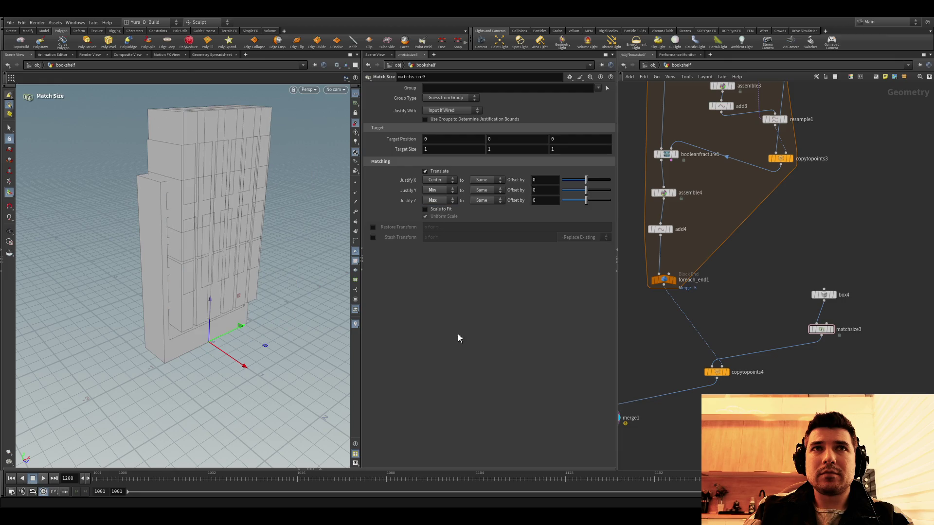
- Shrink the box4 dividers to a Uniform Scale of 0.31
{"action": "scroll", "coordinate": [229, 251], "scroll_direction": "up", "scroll_amount": 5}
{"action": "left_click_drag", "start_coordinate": [815, 306], "coordinate": [822, 304]}
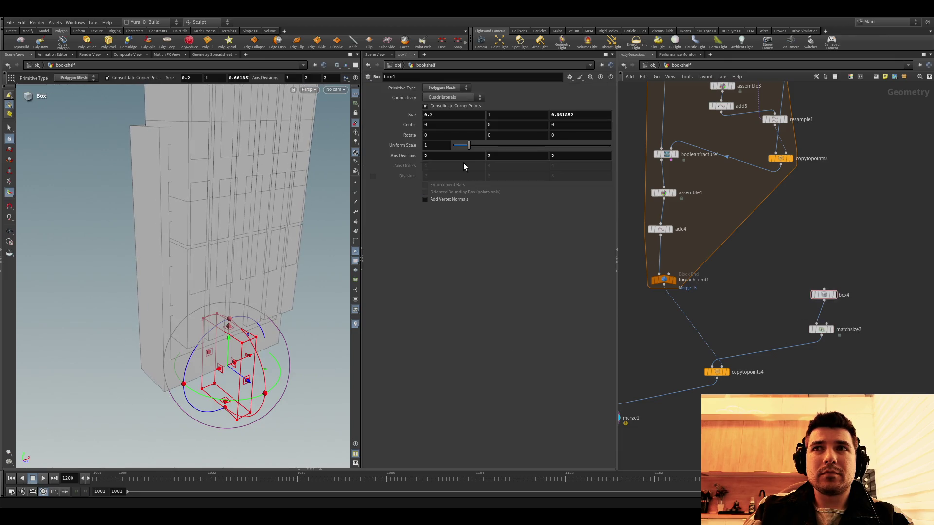
{"action": "left_click", "coordinate": [460, 145]}
{"action": "left_click_drag", "start_coordinate": [459, 146], "coordinate": [458, 146]}
{"action": "key", "text": "Escape"}
- Orbit to a side view of the bookshelf and inspect the add4 loop points
{"action": "mouse_move", "coordinate": [229, 263]}
{"action": "left_mouse_down"}
{"action": "mouse_move", "coordinate": [200, 267]}
{"action": "mouse_move", "coordinate": [156, 254]}
{"action": "mouse_move", "coordinate": [159, 265]}
{"action": "mouse_move", "coordinate": [284, 253]}
{"action": "mouse_move", "coordinate": [235, 248]}
{"action": "mouse_move", "coordinate": [265, 261]}
{"action": "mouse_move", "coordinate": [229, 263]}
{"action": "mouse_move", "coordinate": [263, 275]}
{"action": "left_mouse_up"}
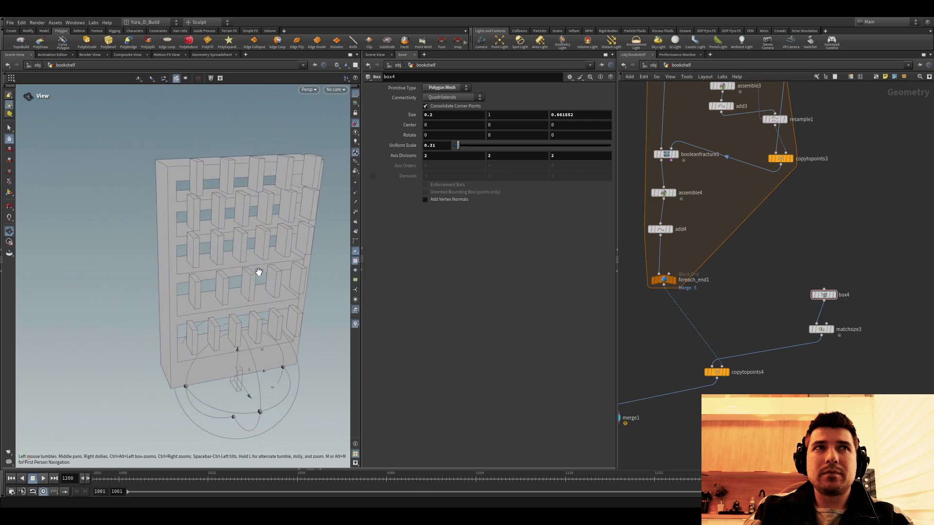
{"action": "key", "text": "Return"}
{"action": "middle_click_drag", "start_coordinate": [696, 289], "coordinate": [740, 370]}
{"action": "left_click", "coordinate": [704, 310]}
{"action": "scroll", "coordinate": [666, 310], "scroll_direction": "up", "scroll_amount": 3}
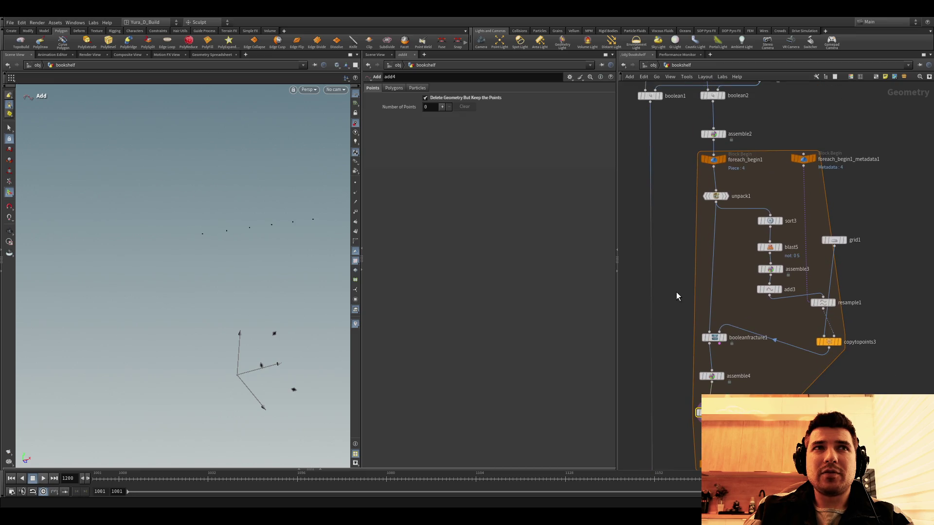
- Inspect the loop's Block Begin, the assembled shelf boards, and the boolean1 and boolean2 results
{"action": "key", "text": "Down"}
{"action": "middle_click_drag", "start_coordinate": [660, 279], "coordinate": [664, 379]}
{"action": "left_click", "coordinate": [736, 261]}
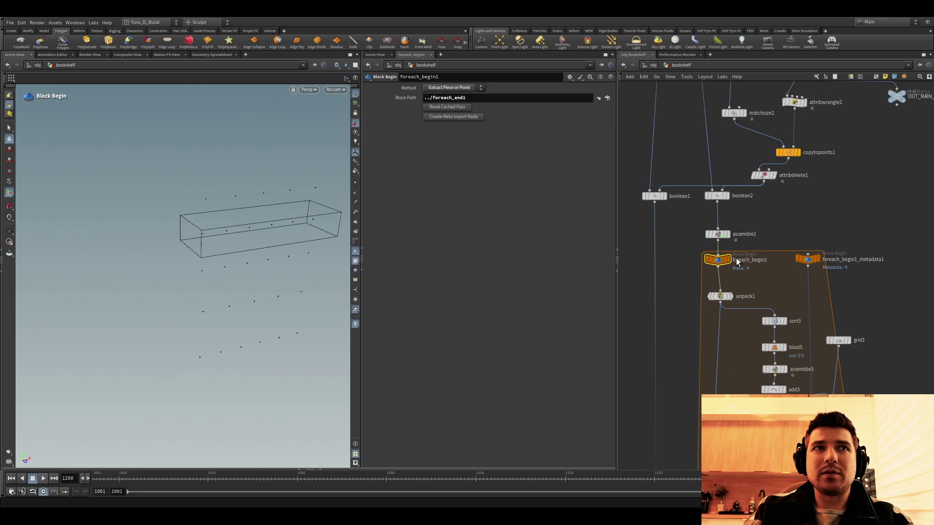
{"action": "left_click", "coordinate": [718, 235]}
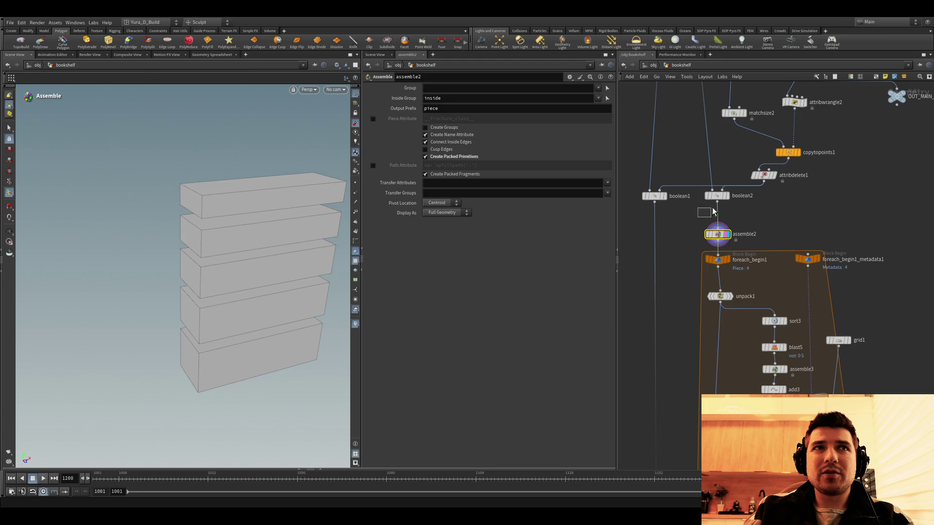
{"action": "left_click", "coordinate": [654, 197]}
{"action": "left_click", "coordinate": [726, 196]}
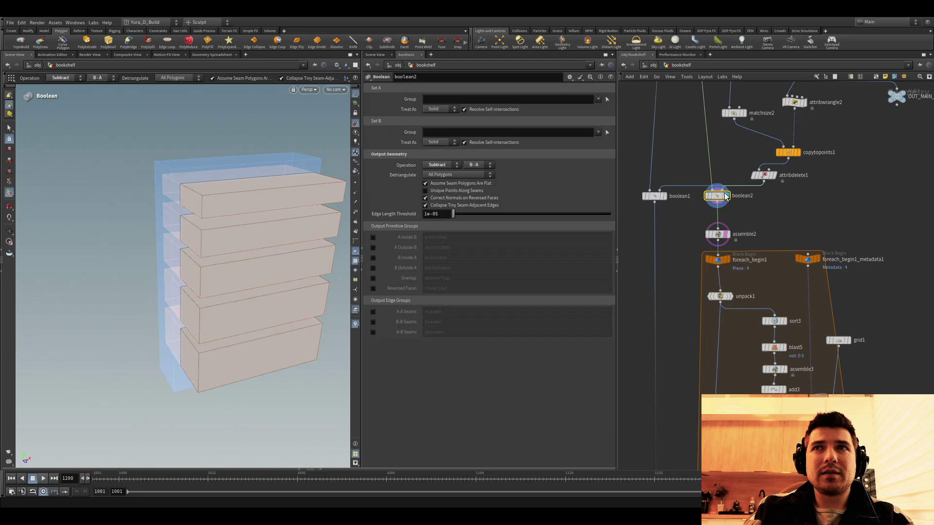
{"action": "left_click_drag", "start_coordinate": [147, 223], "coordinate": [202, 214]}
{"action": "left_click", "coordinate": [647, 196]}
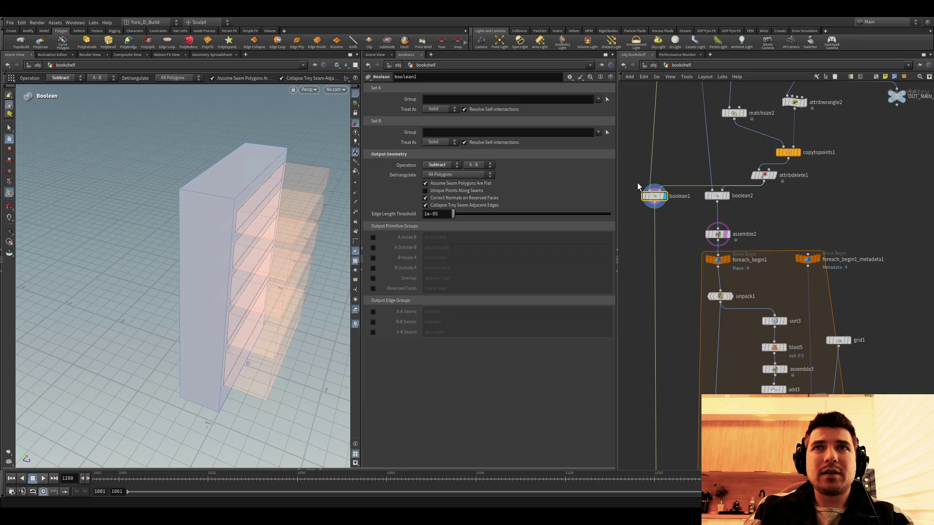
{"action": "left_click", "coordinate": [729, 195]}
{"action": "mouse_move", "coordinate": [282, 228]}
{"action": "left_mouse_down"}
{"action": "mouse_move", "coordinate": [185, 220]}
{"action": "mouse_move", "coordinate": [244, 206]}
{"action": "mouse_move", "coordinate": [209, 232]}
{"action": "mouse_move", "coordinate": [246, 278]}
{"action": "mouse_move", "coordinate": [272, 272]}
{"action": "left_mouse_up"}
- Set boolean2 to A minus B and change its operation to Shatter (Pieces of A)
{"action": "key", "text": "Return"}
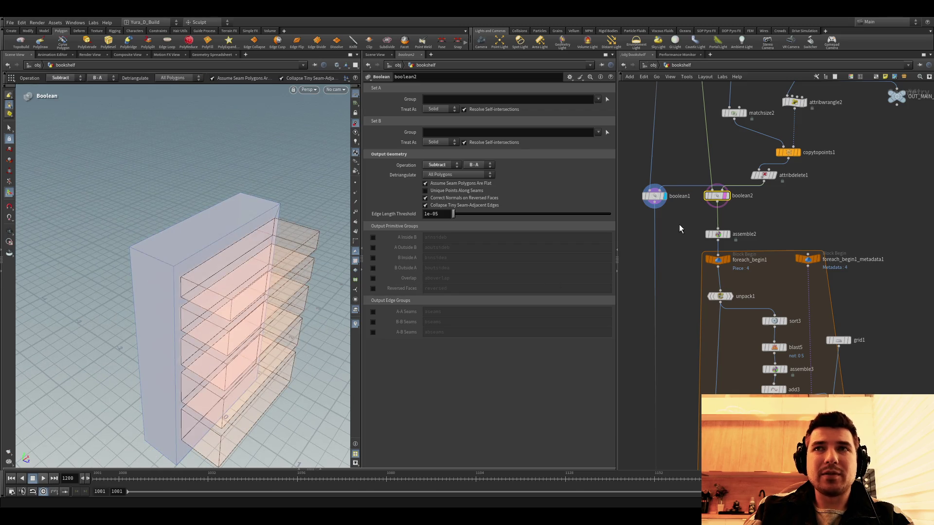
{"action": "middle_click_drag", "start_coordinate": [681, 221], "coordinate": [670, 247]}
{"action": "left_click", "coordinate": [478, 166]}
{"action": "left_click", "coordinate": [474, 176]}
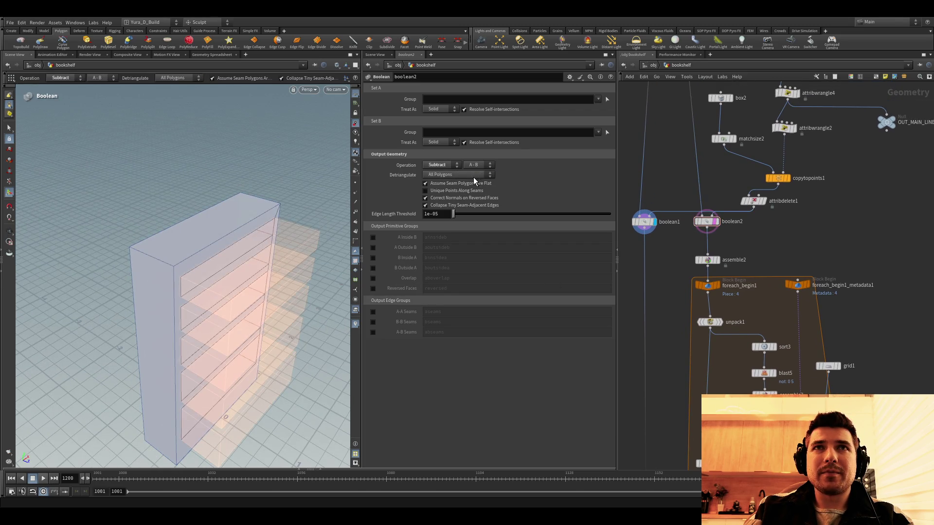
{"action": "left_click", "coordinate": [703, 223]}
{"action": "left_click", "coordinate": [716, 222]}
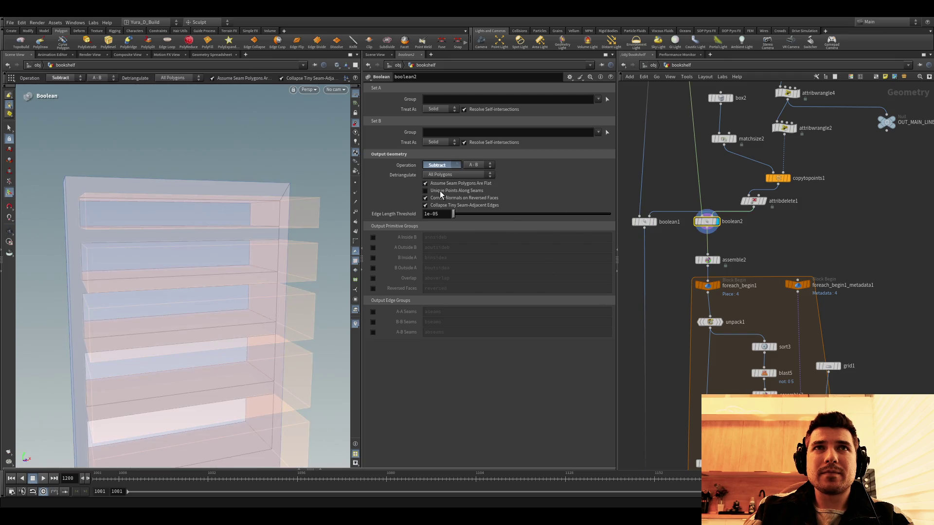
{"action": "left_click_drag", "start_coordinate": [437, 165], "coordinate": [437, 173]}
{"action": "key", "text": "Escape"}
{"action": "mouse_move", "coordinate": [183, 246]}
{"action": "left_mouse_down"}
{"action": "mouse_move", "coordinate": [295, 211]}
{"action": "mouse_move", "coordinate": [205, 209]}
{"action": "mouse_move", "coordinate": [288, 246]}
{"action": "left_mouse_up"}
{"action": "key", "text": "Return"}
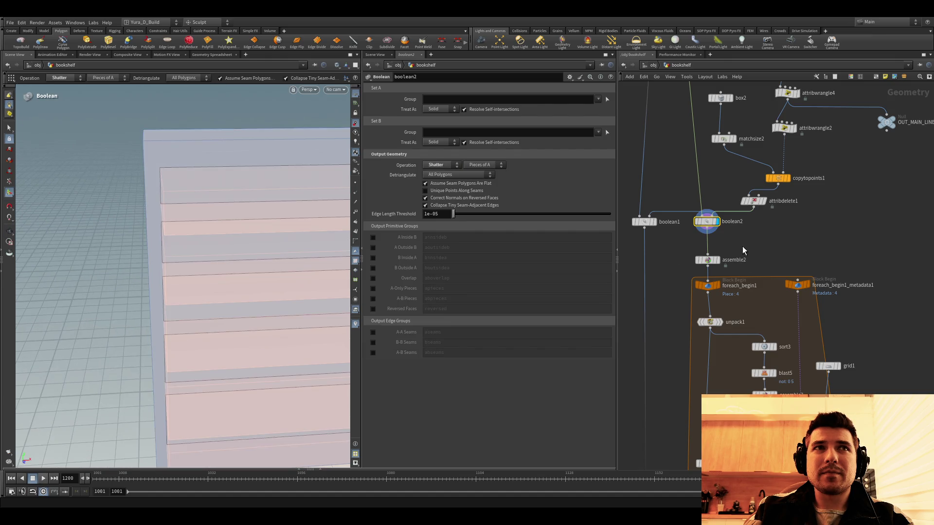
- Select the three shelf panels on assemble2 and Blast with Delete Non Selected to keep only them
{"action": "left_click", "coordinate": [705, 260]}
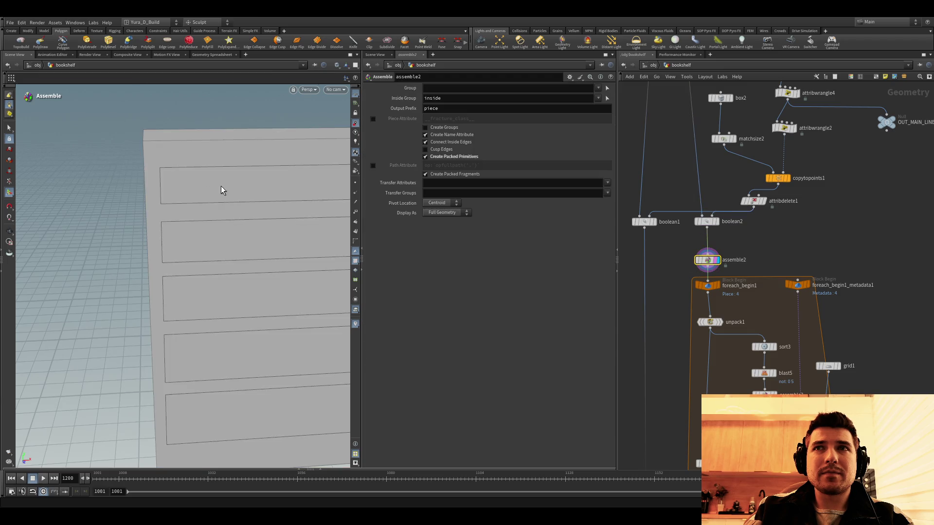
{"action": "key", "text": "s"}
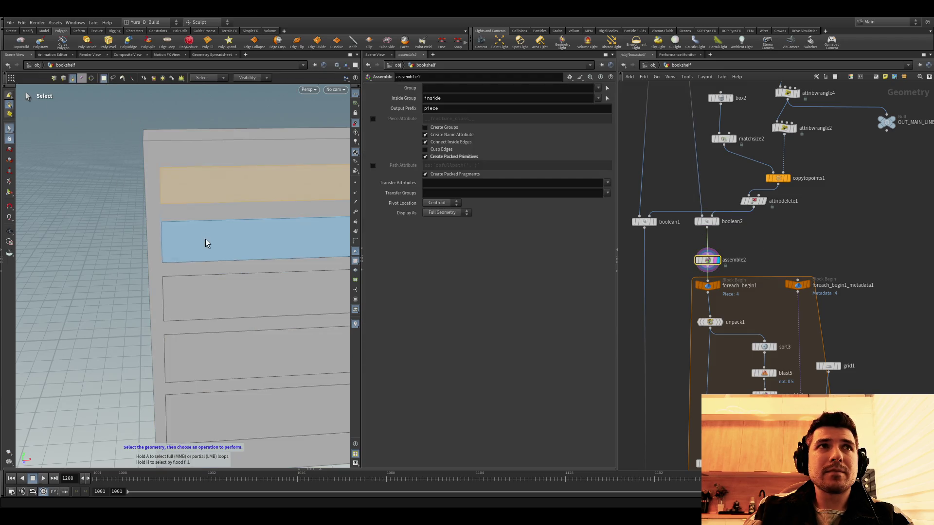
{"action": "left_click", "coordinate": [205, 238], "text": "shift"}
{"action": "left_click", "coordinate": [222, 307], "text": "shift"}
{"action": "left_click", "coordinate": [220, 360], "text": "shift"}
{"action": "key", "text": "f"}
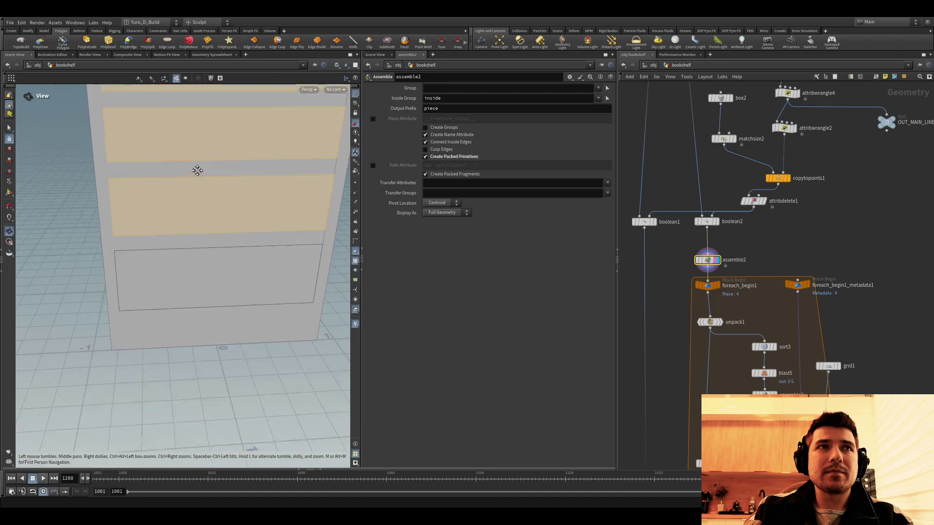
{"action": "key", "text": "Delete"}
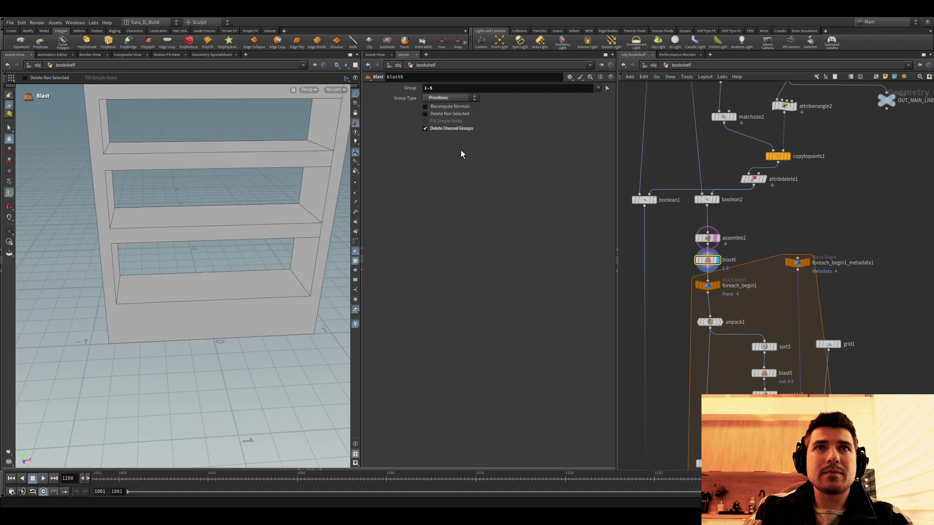
{"action": "left_click", "coordinate": [425, 114]}
{"action": "key", "text": "Escape"}
{"action": "mouse_move", "coordinate": [198, 173]}
{"action": "left_mouse_down"}
{"action": "mouse_move", "coordinate": [204, 323]}
{"action": "mouse_move", "coordinate": [275, 273]}
{"action": "left_mouse_up"}
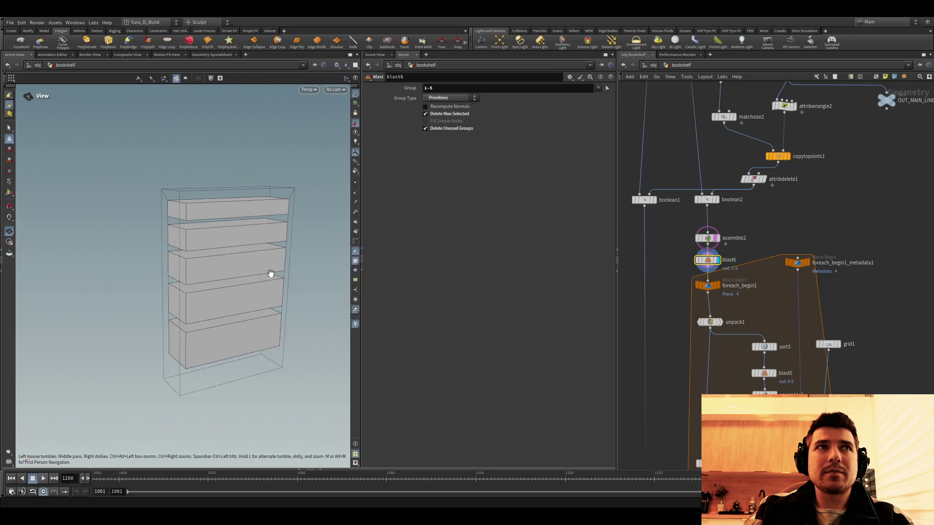
{"action": "scroll", "coordinate": [764, 226], "scroll_direction": "up", "scroll_amount": 3}
- Check the boolean2, assemble2 and blast6 outputs feeding the loop's Block Begin
{"action": "left_click_drag", "start_coordinate": [729, 242], "coordinate": [691, 229]}
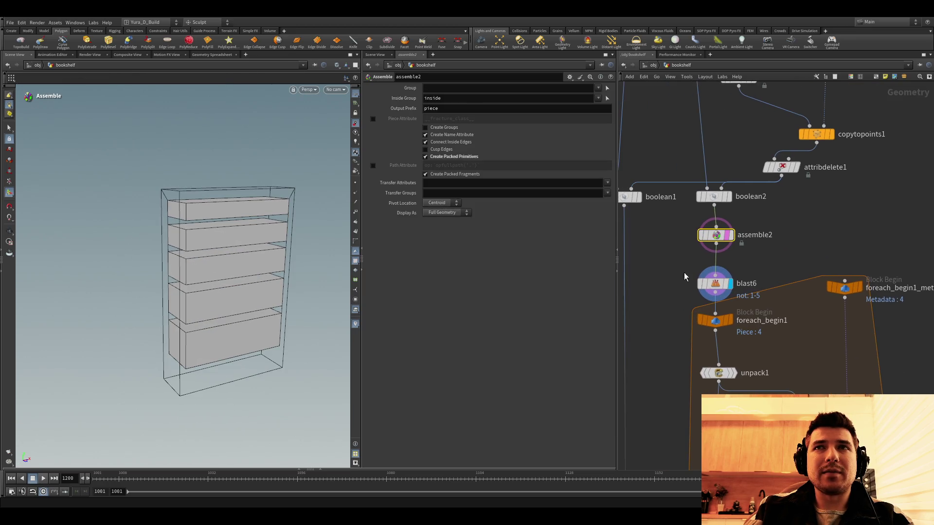
{"action": "left_click", "coordinate": [714, 196]}
{"action": "left_click", "coordinate": [728, 196]}
{"action": "key", "text": "Escape"}
{"action": "left_click_drag", "start_coordinate": [301, 234], "coordinate": [277, 242]}
{"action": "key", "text": "Return"}
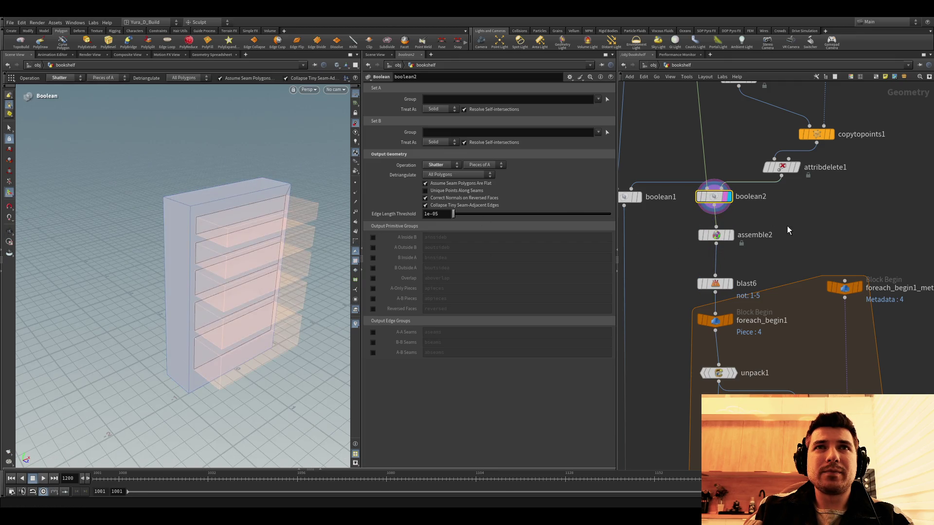
{"action": "left_click", "coordinate": [728, 235]}
{"action": "left_click", "coordinate": [728, 283]}
{"action": "left_click", "coordinate": [709, 271]}
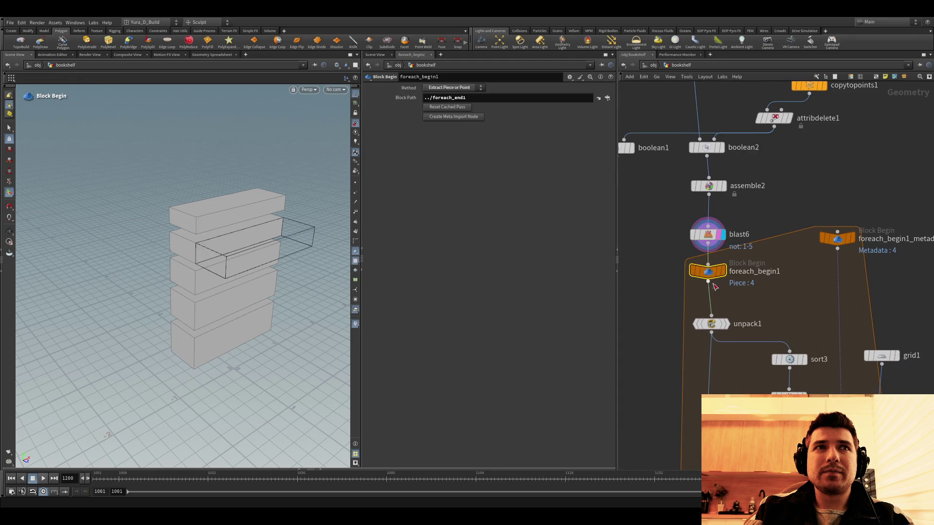
{"action": "left_click", "coordinate": [723, 270]}
- Step through the loop's first piece, loop end and copied boxes, then display merge1
{"action": "middle_click_drag", "start_coordinate": [680, 319], "coordinate": [665, 263]}
{"action": "left_click", "coordinate": [445, 109]}
{"action": "mouse_move", "coordinate": [671, 340]}
{"action": "middle_mouse_down"}
{"action": "mouse_move", "coordinate": [673, 296]}
{"action": "mouse_move", "coordinate": [659, 317]}
{"action": "middle_mouse_up"}
{"action": "left_click", "coordinate": [715, 344]}
{"action": "mouse_move", "coordinate": [688, 402]}
{"action": "middle_mouse_down"}
{"action": "mouse_move", "coordinate": [692, 329]}
{"action": "mouse_move", "coordinate": [738, 302]}
{"action": "middle_mouse_up"}
{"action": "left_click", "coordinate": [766, 349]}
{"action": "left_click", "coordinate": [657, 368]}
{"action": "left_click", "coordinate": [671, 369]}
{"action": "mouse_move", "coordinate": [249, 243]}
{"action": "left_mouse_down"}
{"action": "mouse_move", "coordinate": [231, 296]}
{"action": "mouse_move", "coordinate": [214, 282]}
{"action": "left_mouse_up"}
{"action": "middle_click_drag", "start_coordinate": [890, 146], "coordinate": [711, 240]}
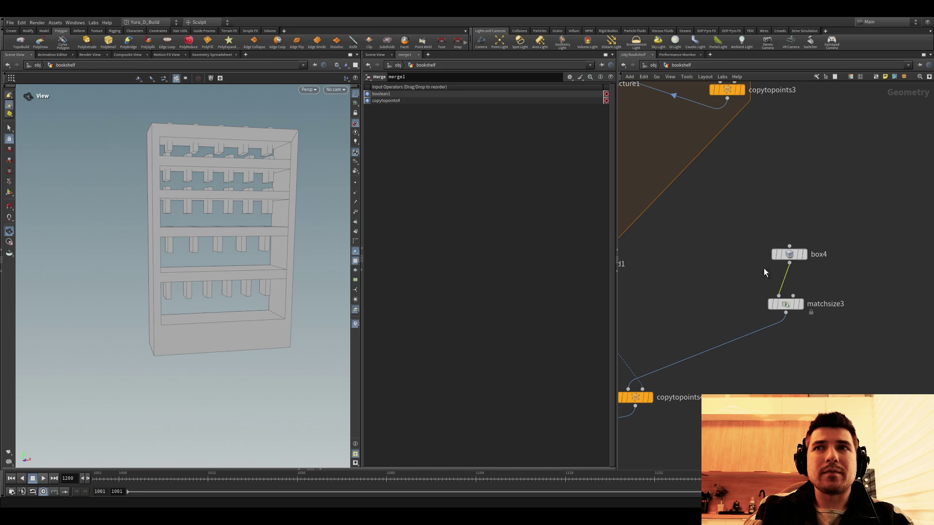
- Set matchsize3's Justify Y to None and reframe the view on the shelves
{"action": "left_click", "coordinate": [788, 254]}
{"action": "left_click", "coordinate": [786, 304]}
{"action": "left_click", "coordinate": [439, 190]}
{"action": "left_click", "coordinate": [436, 197]}
{"action": "left_click_drag", "start_coordinate": [248, 242], "coordinate": [202, 183]}
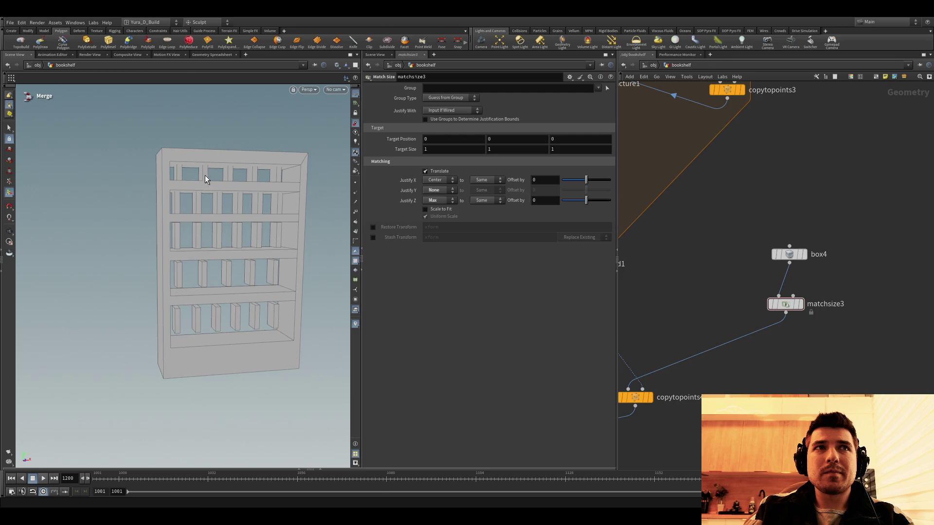
{"action": "scroll", "coordinate": [242, 181], "scroll_direction": "up", "scroll_amount": 5}
{"action": "scroll", "coordinate": [241, 181], "scroll_direction": "down", "scroll_amount": 5}
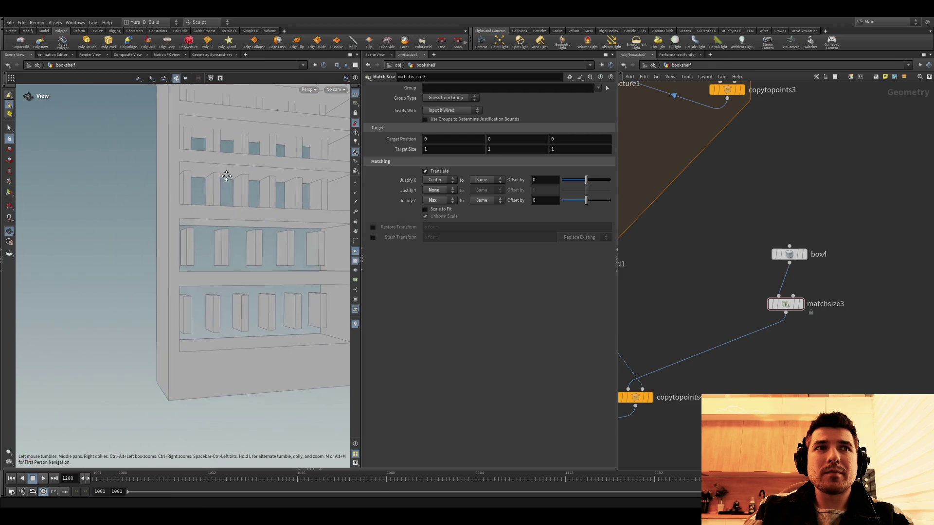
{"action": "middle_click_drag", "start_coordinate": [208, 267], "coordinate": [200, 318]}
{"action": "left_click_drag", "start_coordinate": [200, 318], "coordinate": [212, 233]}
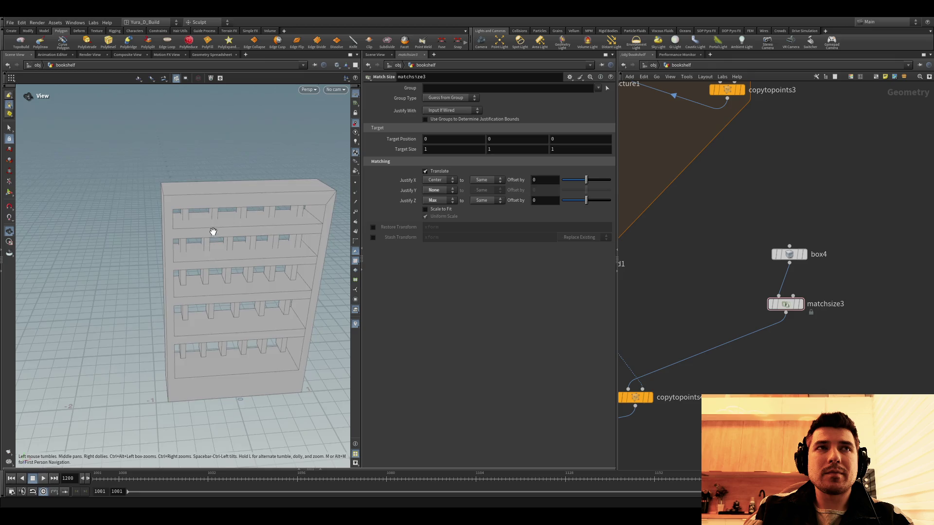
{"action": "scroll", "coordinate": [213, 234], "scroll_direction": "up", "scroll_amount": 3}
- Shorten the box4 divider height from 0.7 down to about 0.6
{"action": "left_click", "coordinate": [789, 255]}
{"action": "left_click_drag", "start_coordinate": [789, 258], "coordinate": [785, 262]}
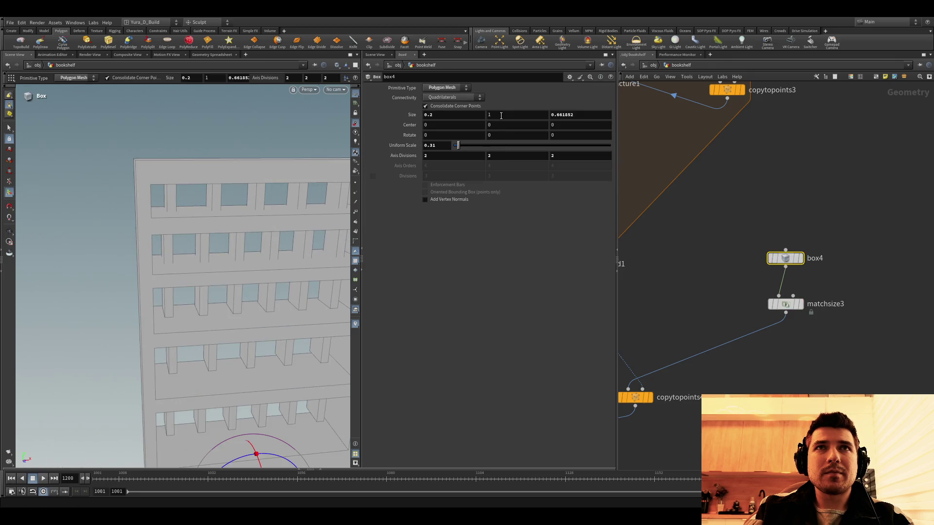
{"action": "double_click", "coordinate": [512, 115]}
{"action": "type", "text": "0.7"}
{"action": "key", "text": "Return"}
{"action": "scroll", "coordinate": [287, 181], "scroll_direction": "up", "scroll_amount": 5}
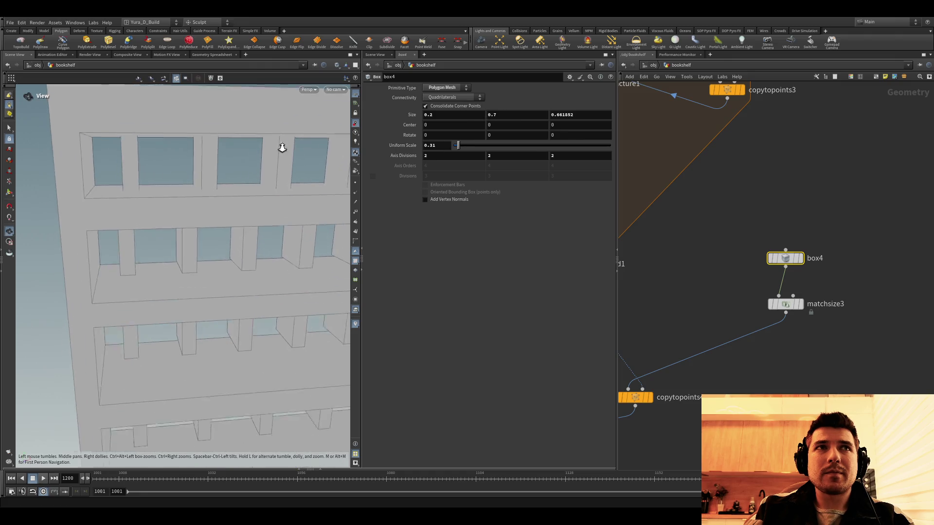
{"action": "mouse_move", "coordinate": [515, 114]}
{"action": "middle_mouse_down"}
{"action": "mouse_move", "coordinate": [466, 130]}
{"action": "mouse_move", "coordinate": [475, 131]}
{"action": "middle_mouse_up"}
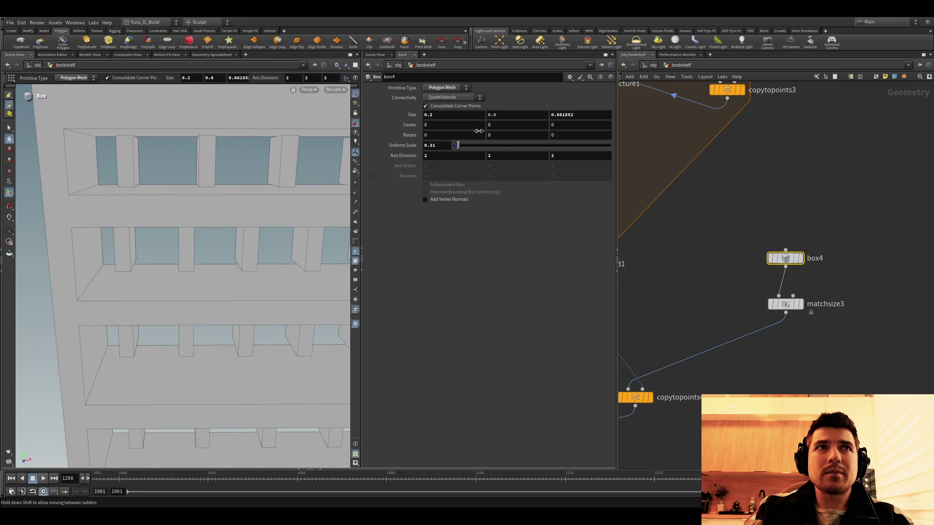
- Orbit around the shorter dividers and activate box4's Box handle in the viewport
{"action": "key", "text": "Escape"}
{"action": "scroll", "coordinate": [205, 163], "scroll_direction": "down", "scroll_amount": 4}
{"action": "mouse_move", "coordinate": [235, 184]}
{"action": "left_mouse_down"}
{"action": "mouse_move", "coordinate": [216, 209]}
{"action": "mouse_move", "coordinate": [235, 202]}
{"action": "mouse_move", "coordinate": [208, 222]}
{"action": "mouse_move", "coordinate": [255, 211]}
{"action": "mouse_move", "coordinate": [218, 236]}
{"action": "mouse_move", "coordinate": [242, 267]}
{"action": "mouse_move", "coordinate": [211, 252]}
{"action": "left_mouse_up"}
{"action": "scroll", "coordinate": [218, 237], "scroll_direction": "down", "scroll_amount": 3}
{"action": "scroll", "coordinate": [250, 240], "scroll_direction": "up", "scroll_amount": 3}
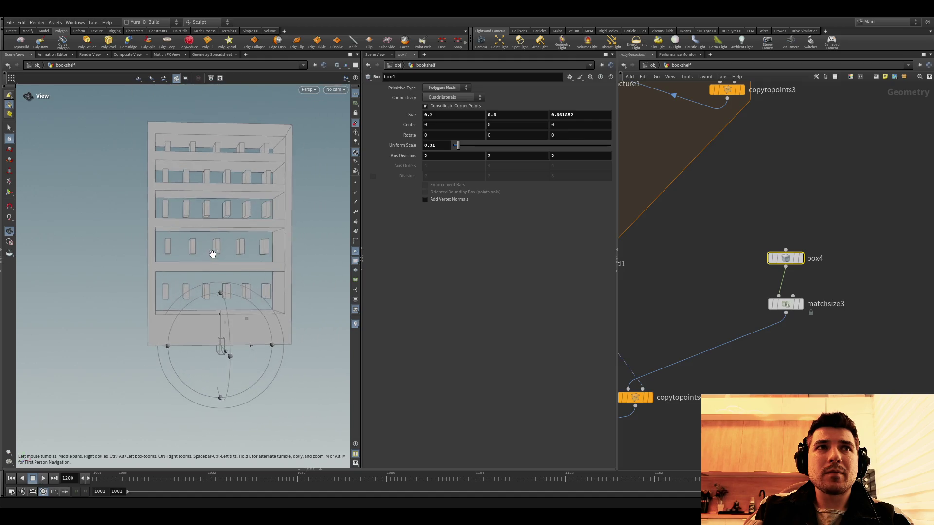
{"action": "scroll", "coordinate": [210, 253], "scroll_direction": "down", "scroll_amount": 2}
{"action": "key", "text": "Return"}
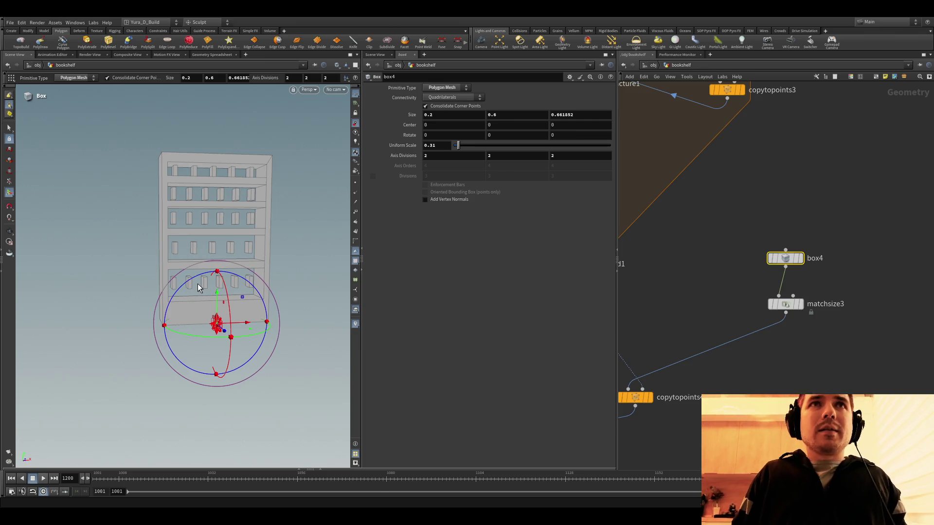
{"action": "scroll", "coordinate": [737, 343], "scroll_direction": "down", "scroll_amount": 5}
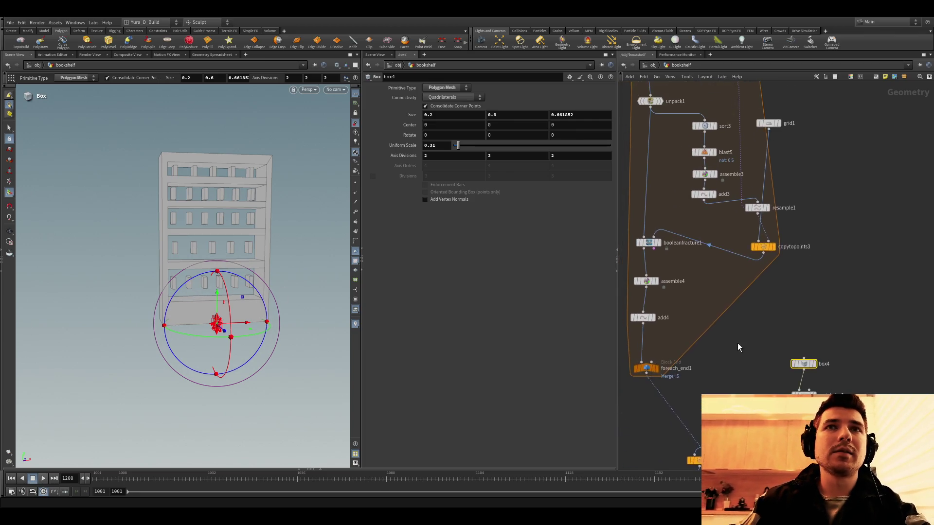
- Select resample1 and reposition it beside add3 in the network
{"action": "left_click", "coordinate": [676, 227]}
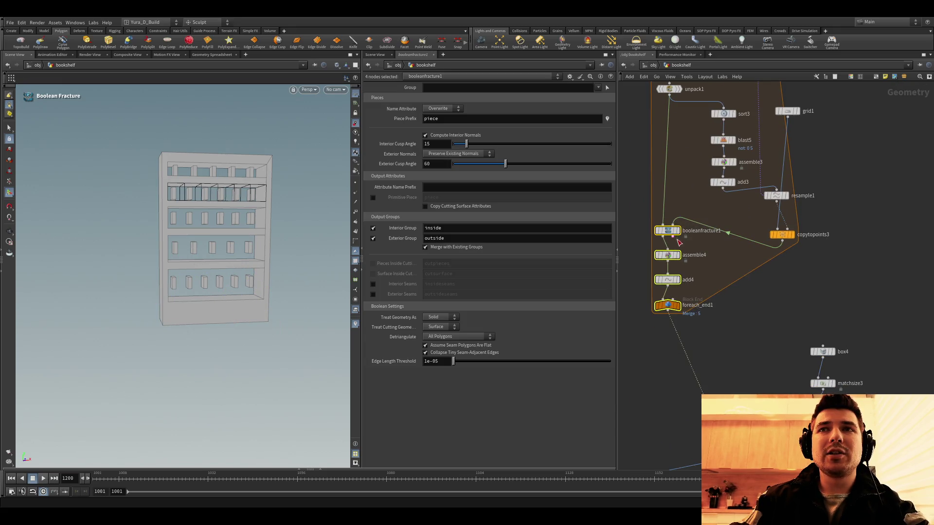
{"action": "scroll", "coordinate": [710, 219], "scroll_direction": "up", "scroll_amount": 4}
{"action": "left_click", "coordinate": [729, 252]}
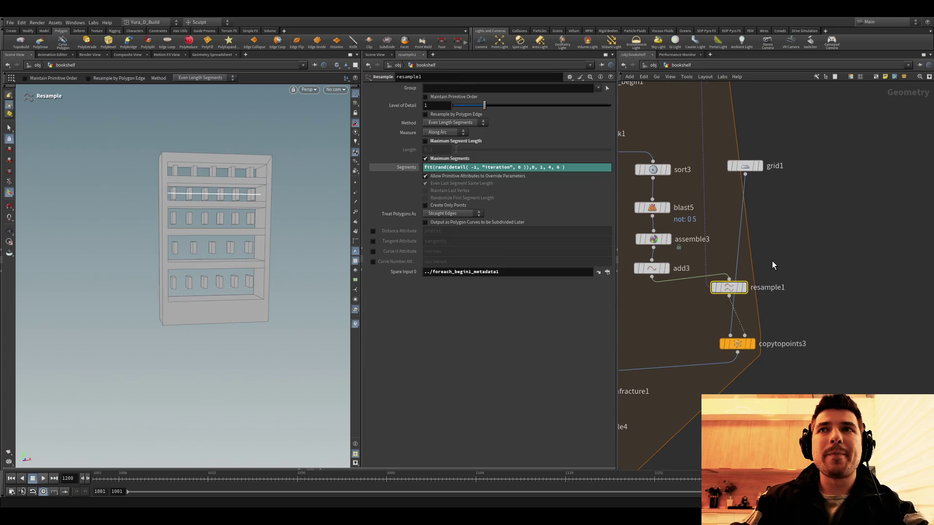
{"action": "left_click", "coordinate": [772, 258]}
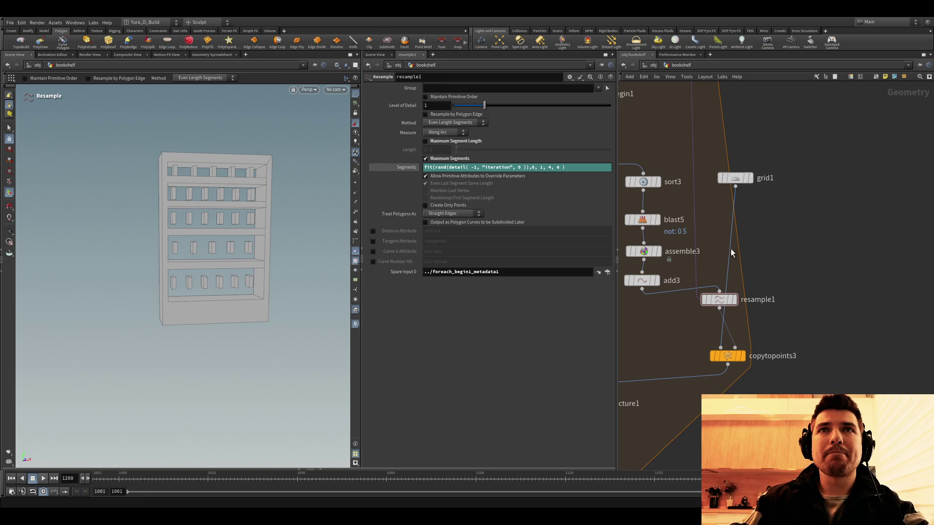
{"action": "mouse_move", "coordinate": [730, 305]}
{"action": "left_mouse_down"}
{"action": "mouse_move", "coordinate": [752, 294]}
{"action": "mouse_move", "coordinate": [768, 302]}
{"action": "left_mouse_up"}
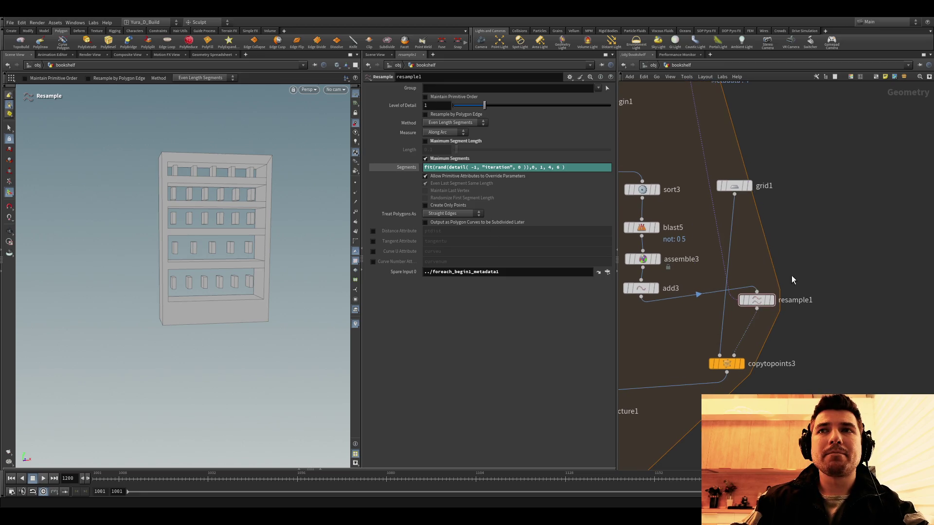
{"action": "middle_click_drag", "start_coordinate": [792, 283], "coordinate": [783, 289]}
{"action": "key", "text": "Up"}
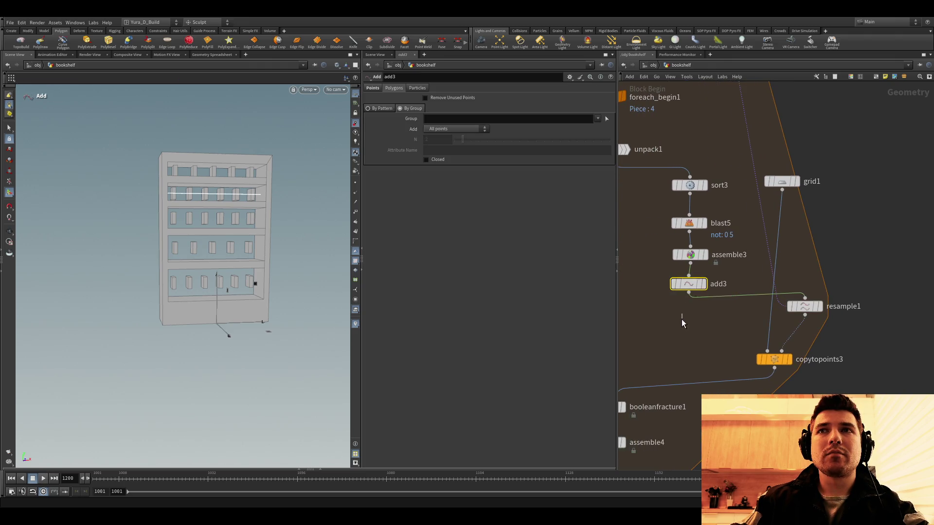
{"action": "left_click", "coordinate": [789, 309]}
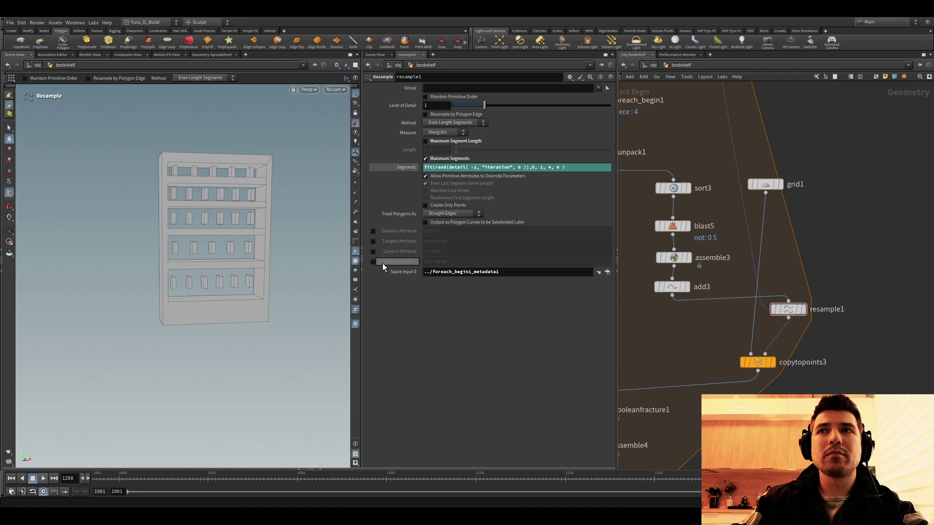
- Enable resample1's Curve U Attribute and wire add3's output into it
{"action": "left_click", "coordinate": [373, 252]}
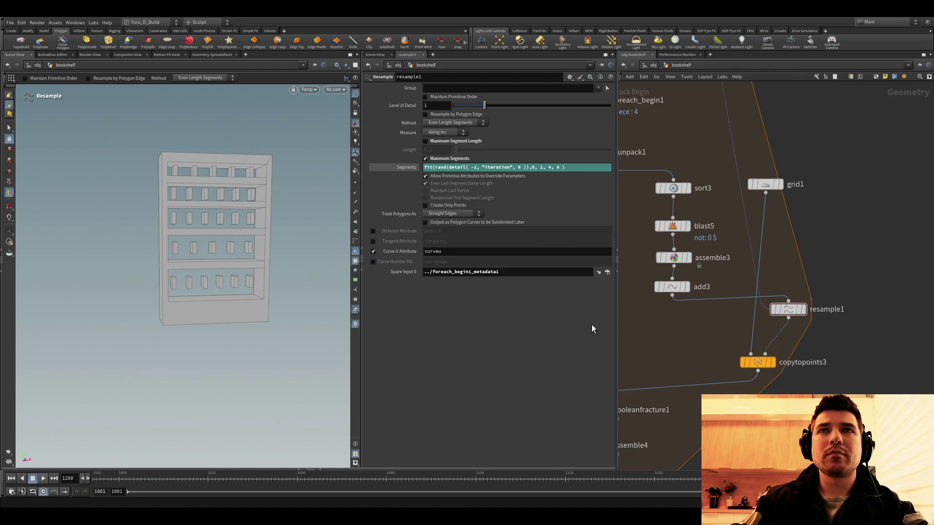
{"action": "left_click_drag", "start_coordinate": [784, 311], "coordinate": [789, 308]}
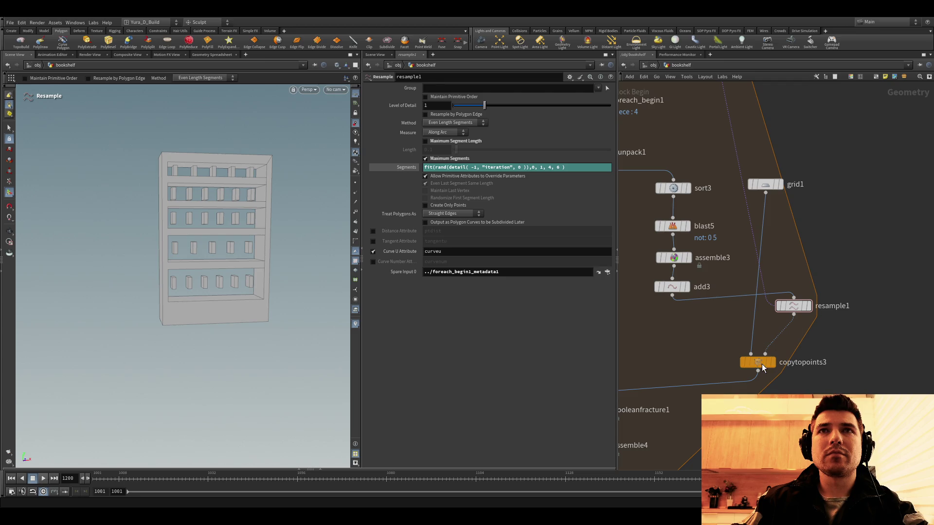
{"action": "left_click_drag", "start_coordinate": [762, 368], "coordinate": [760, 378]}
{"action": "left_click_drag", "start_coordinate": [803, 306], "coordinate": [807, 308]}
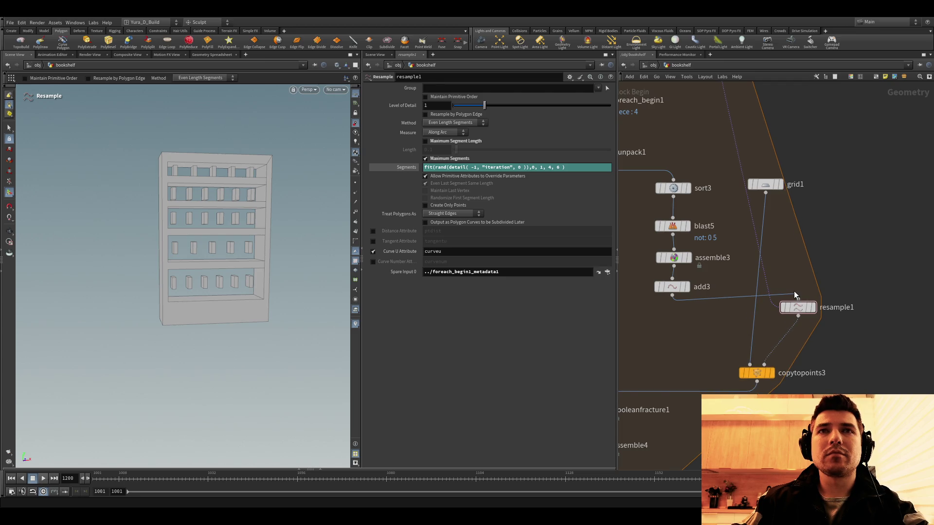
{"action": "left_click", "coordinate": [796, 296]}
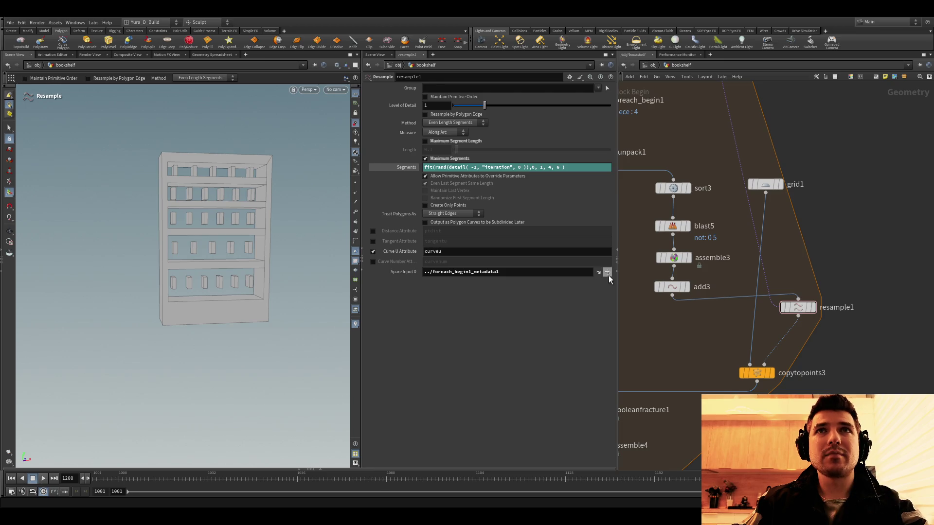
{"action": "left_click", "coordinate": [593, 167]}
{"action": "type", "text": "*@cur"}
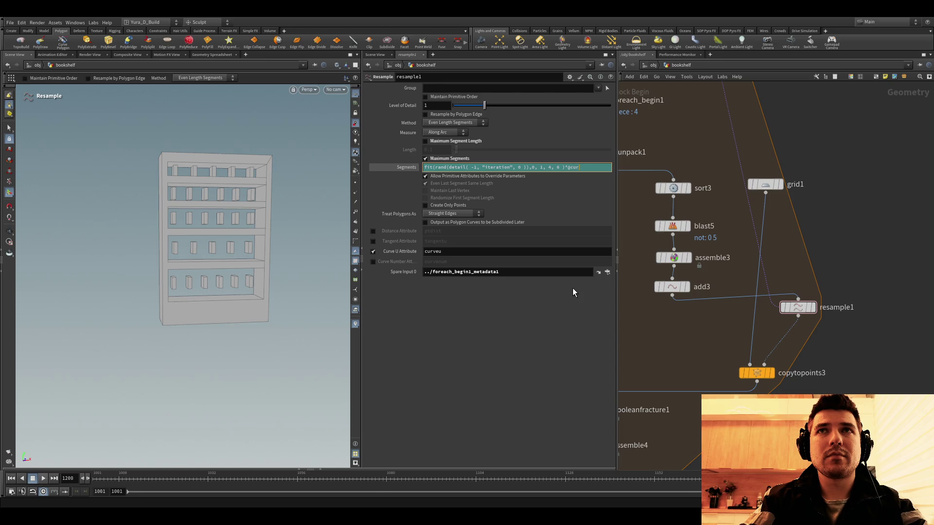
{"action": "type", "text": "veu"}
{"action": "key", "text": "Return"}
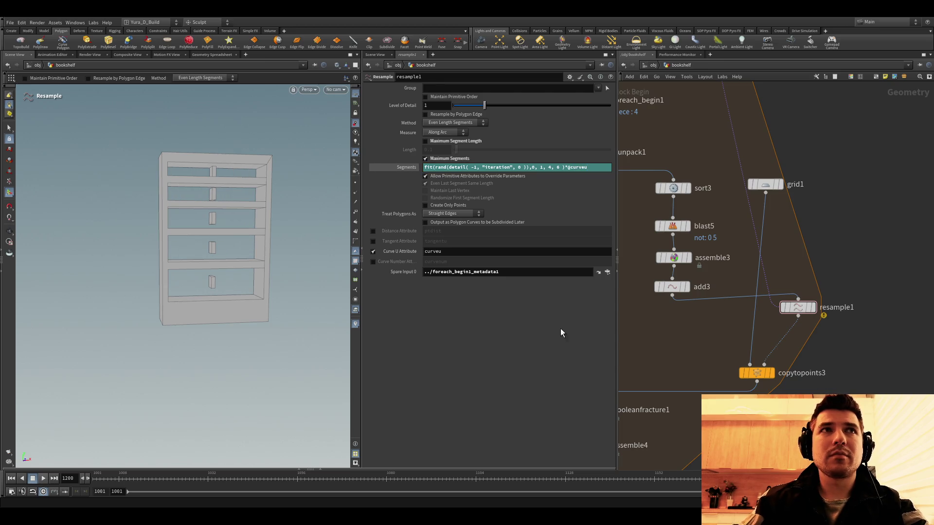
{"action": "mouse_move", "coordinate": [798, 307]}
{"action": "left_mouse_down", "text": "alt"}
{"action": "mouse_move", "coordinate": [806, 305]}
{"action": "mouse_move", "coordinate": [787, 305]}
{"action": "mouse_move", "coordinate": [780, 327]}
{"action": "mouse_move", "coordinate": [799, 312]}
{"action": "left_mouse_up", "text": "alt"}
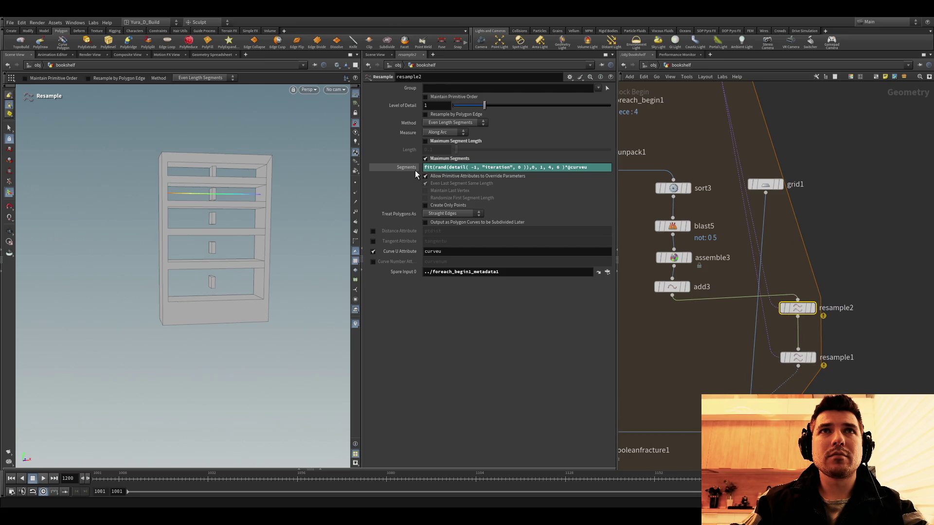
{"action": "key", "text": "Delete"}
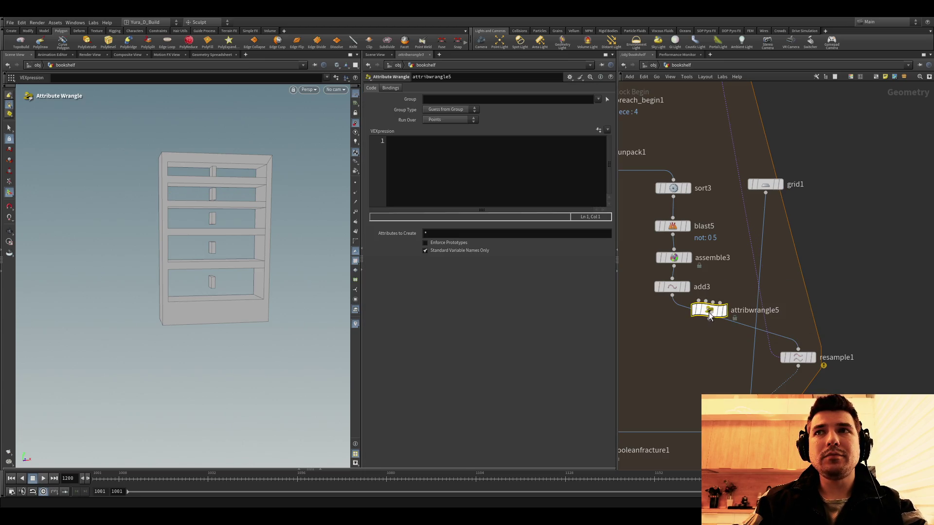
- Insert attribwrangle5 with f@curveu = relbbox( @P.x ) after add3 and display it
{"action": "left_click", "coordinate": [673, 316]}
{"action": "type", "text": "f@curveu = relbbox( @P.x );"}
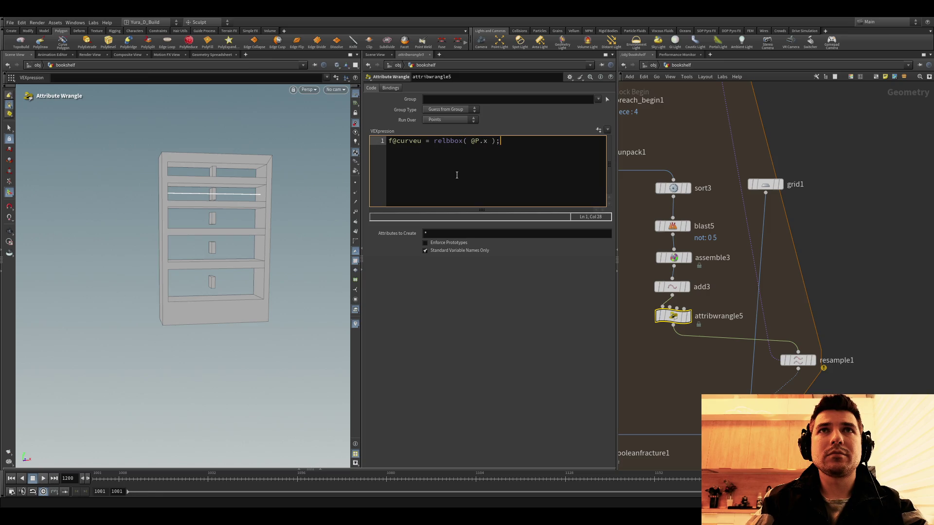
{"action": "left_click_drag", "start_coordinate": [705, 367], "coordinate": [791, 352]}
{"action": "left_click", "coordinate": [680, 315]}
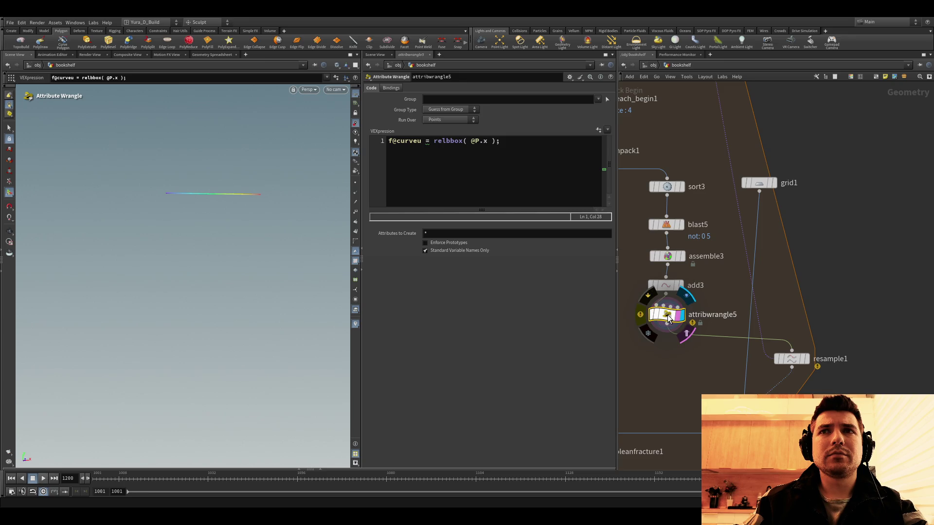
- Uncheck Curve U Attribute on resample1
{"action": "middle_click_drag", "start_coordinate": [720, 380], "coordinate": [674, 344]}
{"action": "left_click", "coordinate": [745, 323]}
{"action": "left_click", "coordinate": [373, 251]}
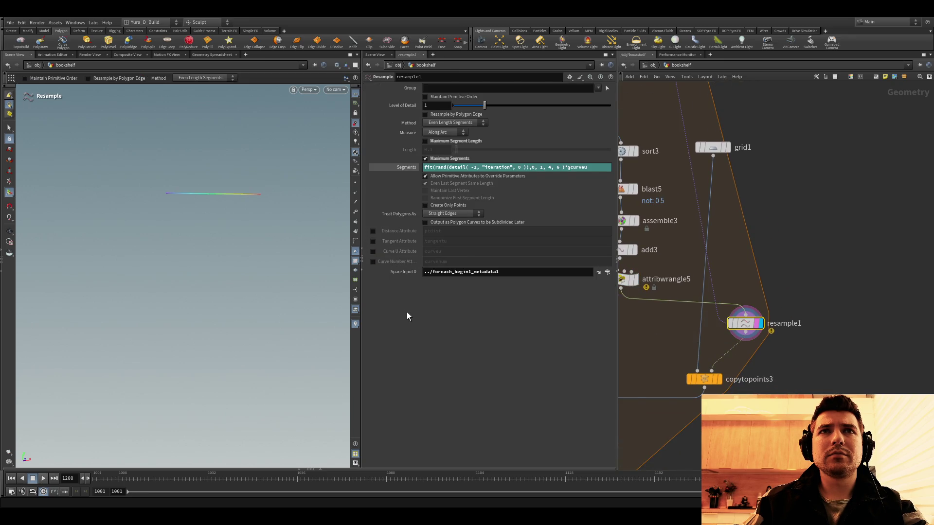
- Inspect the attribwrangle5 code and the add3 node's output inside the foreach loop
{"action": "scroll", "coordinate": [747, 350], "scroll_direction": "down", "scroll_amount": 3}
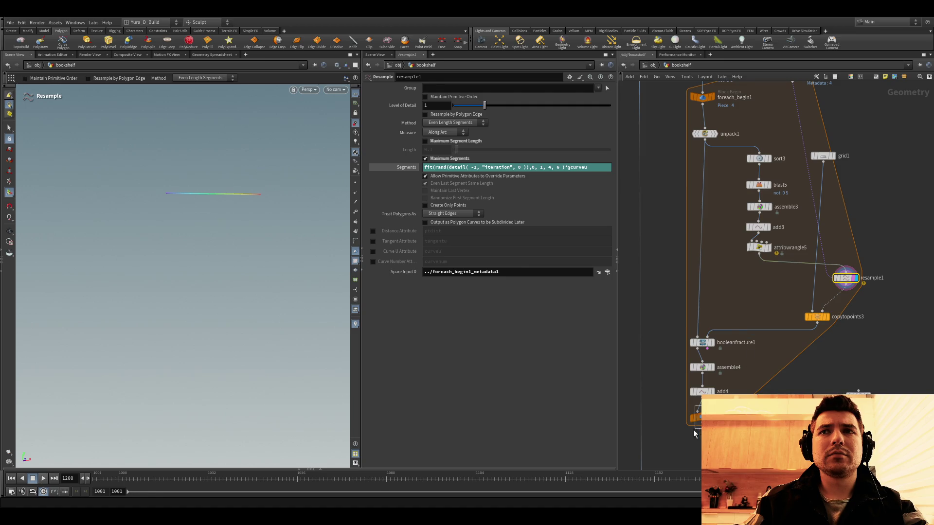
{"action": "left_click", "coordinate": [695, 417]}
{"action": "mouse_move", "coordinate": [694, 417]}
{"action": "middle_mouse_down"}
{"action": "mouse_move", "coordinate": [628, 449]}
{"action": "mouse_move", "coordinate": [621, 467]}
{"action": "middle_mouse_up"}
{"action": "left_click", "coordinate": [756, 331]}
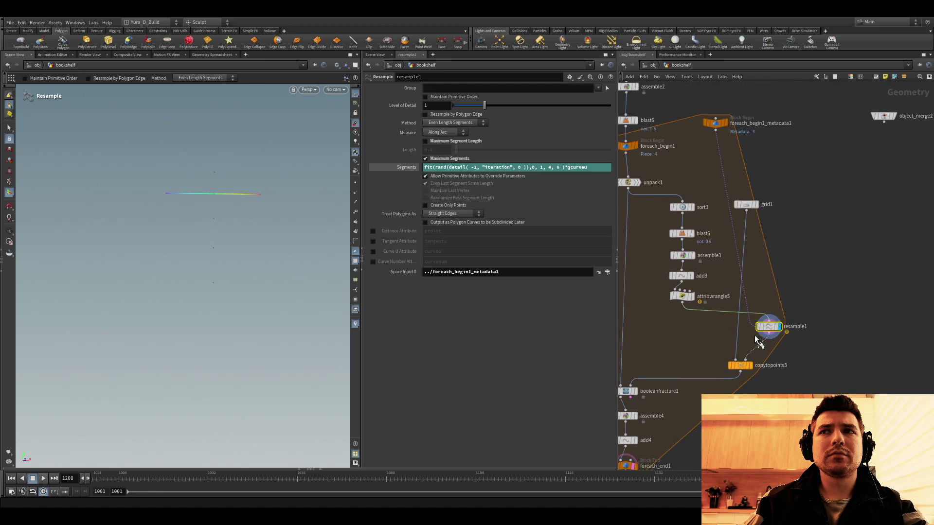
{"action": "left_click", "coordinate": [687, 312]}
{"action": "scroll", "coordinate": [688, 376], "scroll_direction": "up", "scroll_amount": 2}
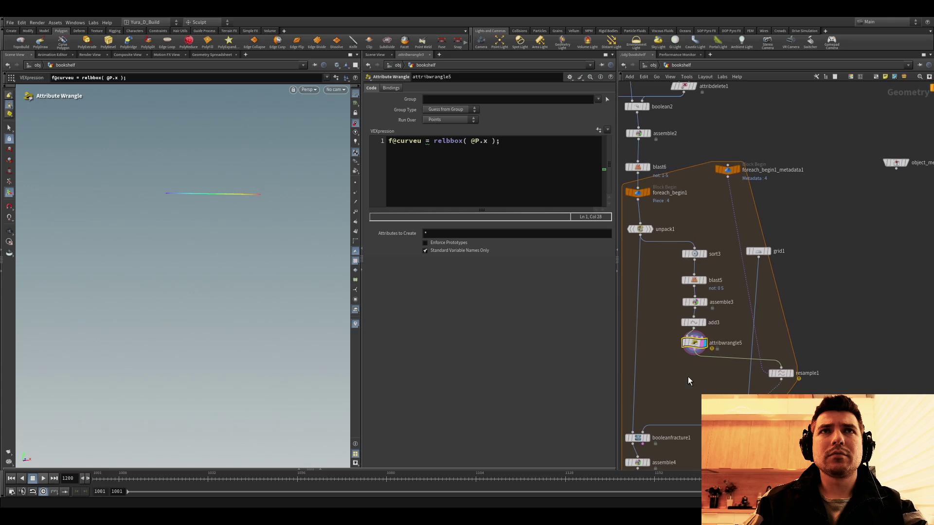
{"action": "left_click", "coordinate": [699, 317]}
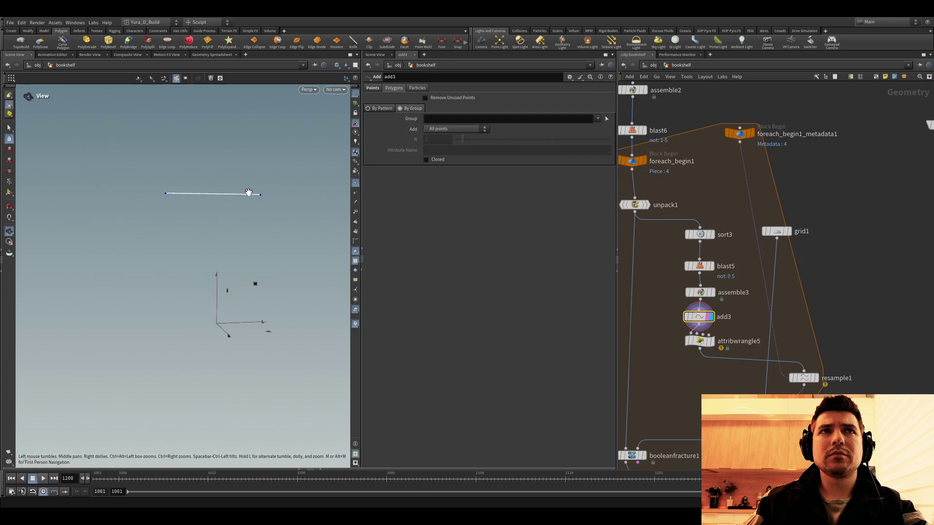
{"action": "left_click", "coordinate": [700, 342]}
{"action": "scroll", "coordinate": [688, 389], "scroll_direction": "up", "scroll_amount": 1}
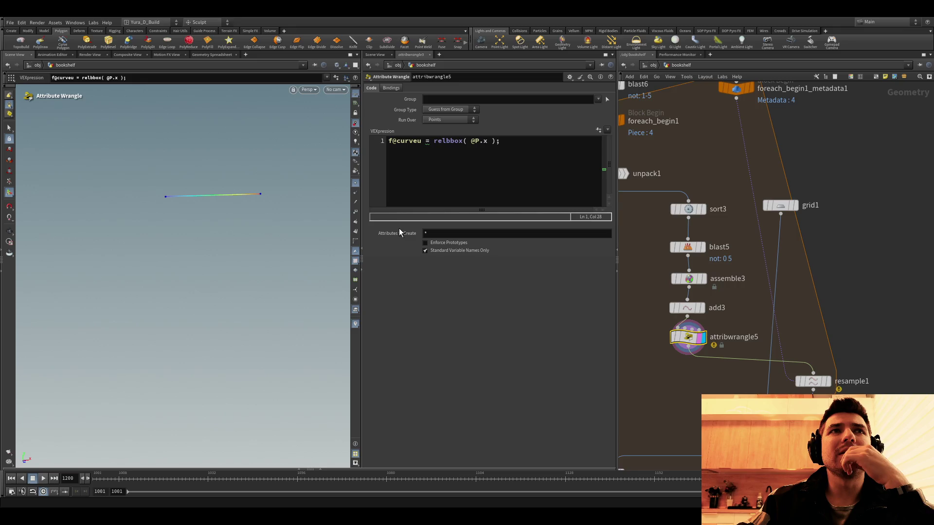
{"action": "middle_click_drag", "start_coordinate": [734, 401], "coordinate": [707, 375]}
{"action": "left_click", "coordinate": [800, 350]}
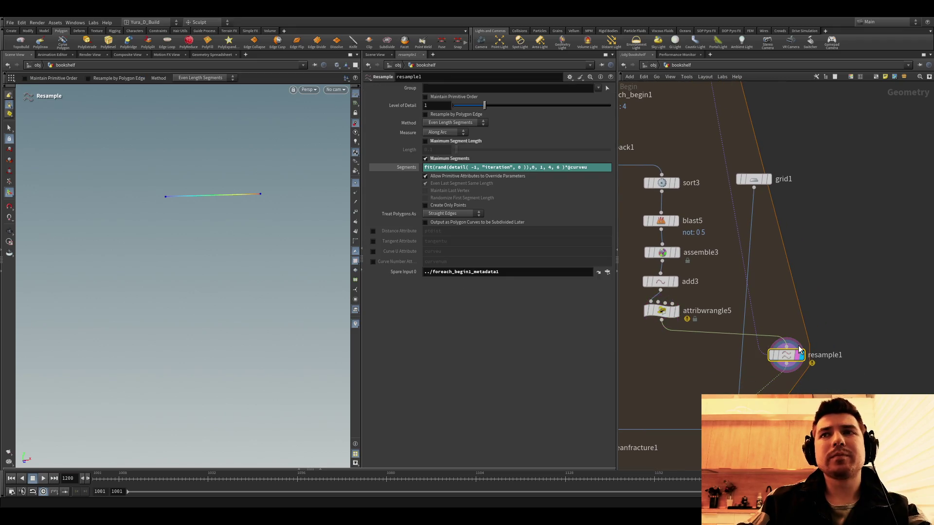
{"action": "middle_click", "coordinate": [407, 169]}
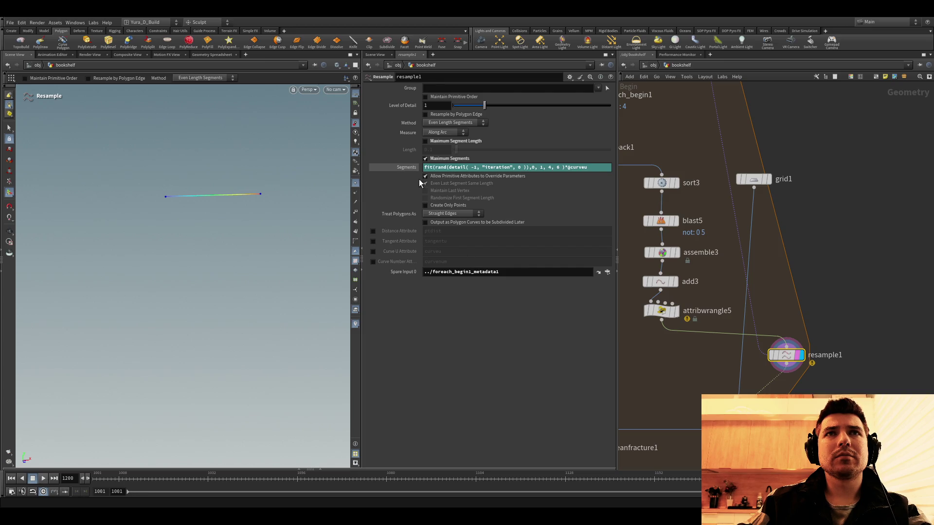
{"action": "key", "text": "BackSpace"}
{"action": "key", "text": "Return"}
- Insert a resample2 node with 0.1 maximum segment length above resample1 and display it
{"action": "mouse_move", "coordinate": [678, 391]}
{"action": "middle_mouse_down"}
{"action": "mouse_move", "coordinate": [656, 381]}
{"action": "mouse_move", "coordinate": [657, 350]}
{"action": "middle_mouse_up"}
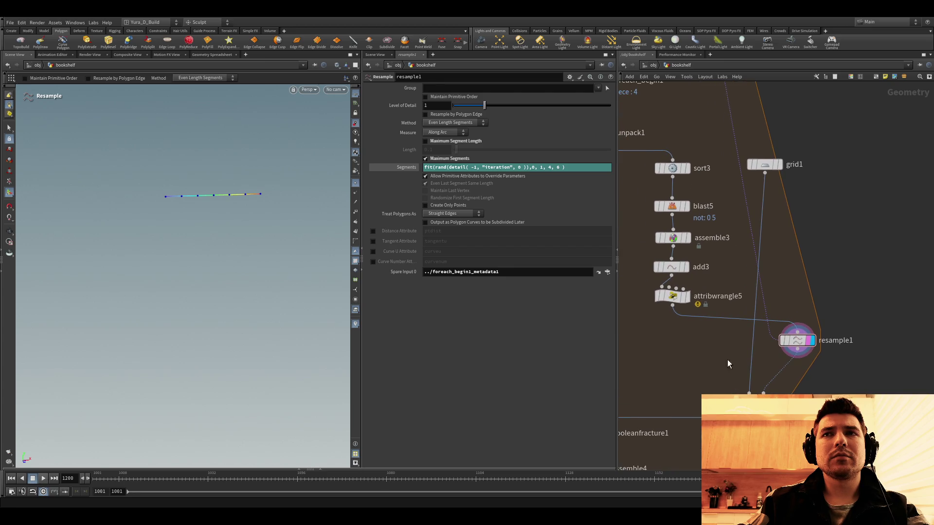
{"action": "key", "text": "Tab"}
{"action": "type", "text": "resample"}
{"action": "key", "text": "Return"}
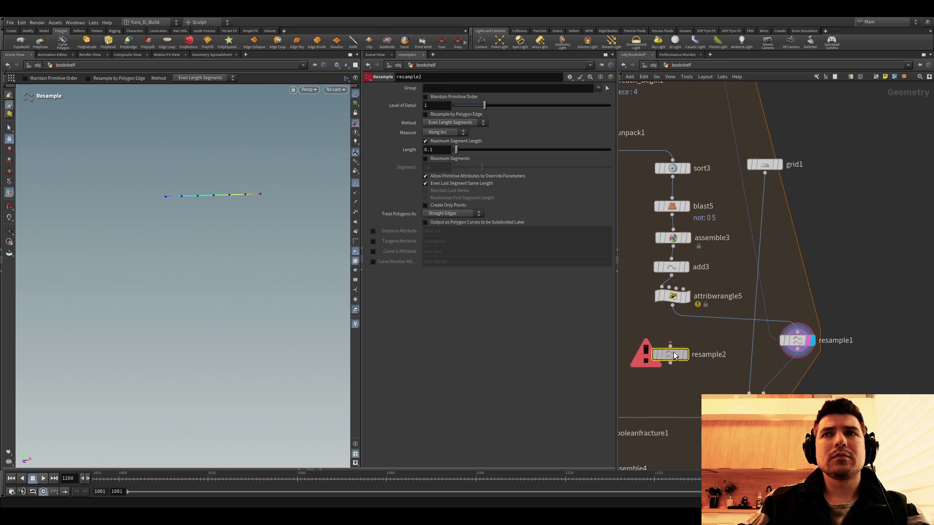
{"action": "left_click", "coordinate": [678, 335]}
{"action": "left_click", "coordinate": [677, 337]}
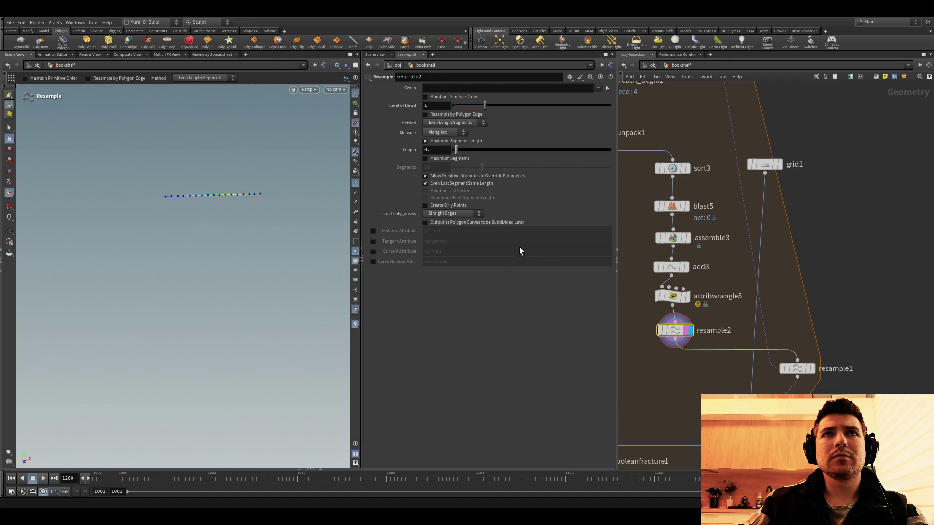
{"action": "left_click", "coordinate": [780, 341]}
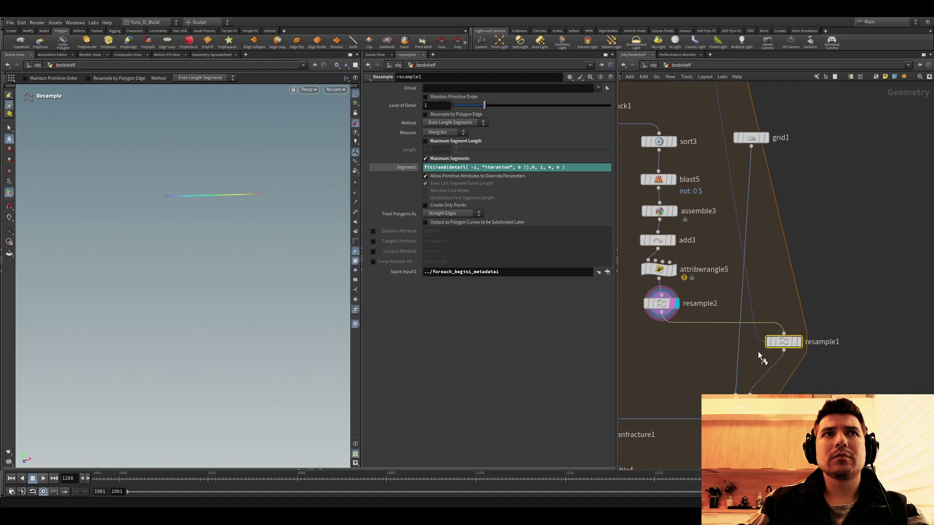
{"action": "left_click", "coordinate": [798, 342]}
{"action": "type", "text": "@uc"}
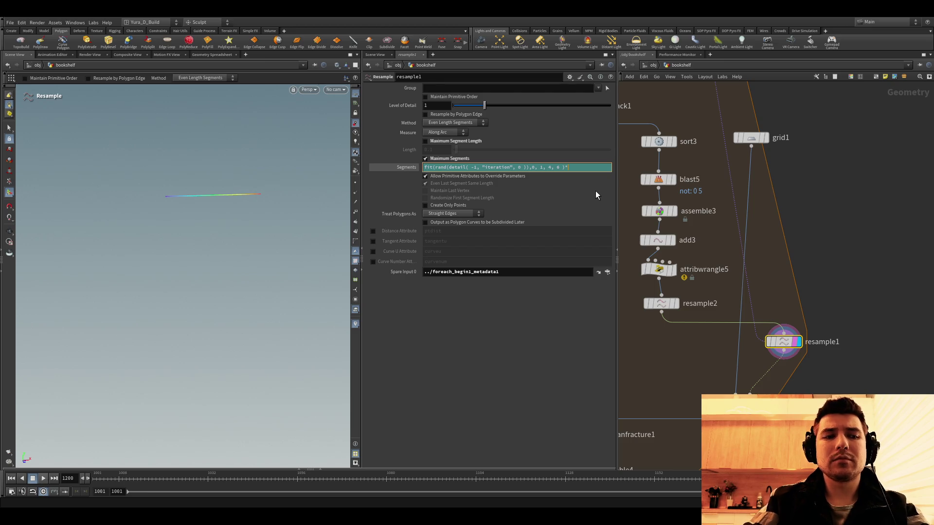
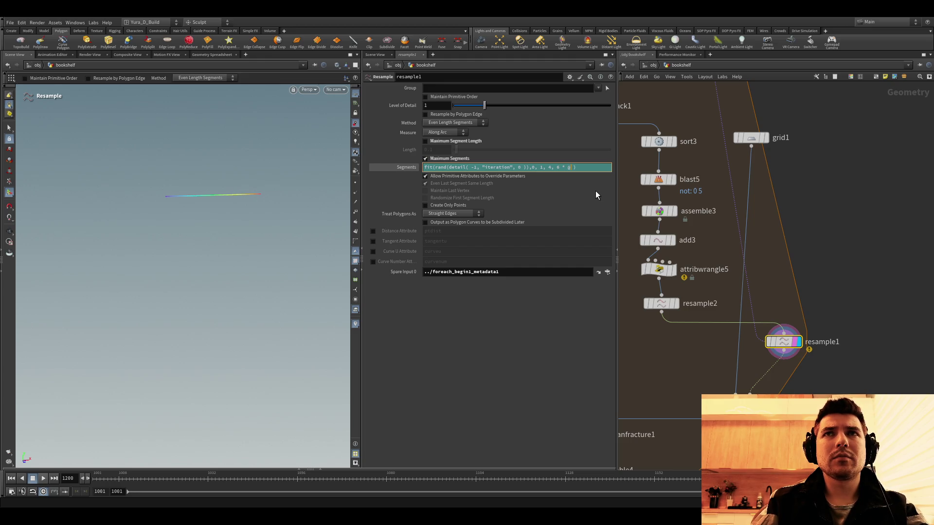
{"action": "type", "text": "curveu"}
{"action": "key", "text": "Return"}
{"action": "scroll", "coordinate": [788, 338], "scroll_direction": "up", "scroll_amount": 2}
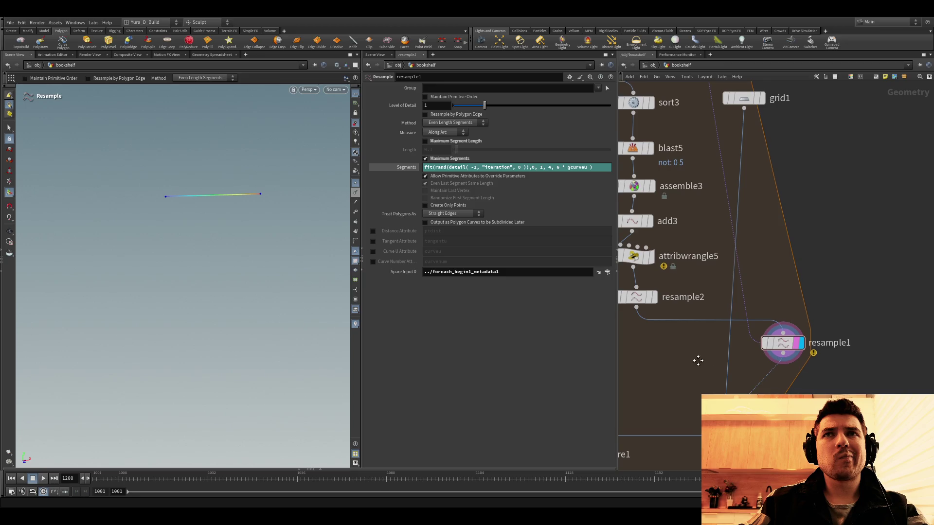
{"action": "middle_click_drag", "start_coordinate": [699, 361], "coordinate": [731, 371]}
{"action": "left_click", "coordinate": [668, 266]}
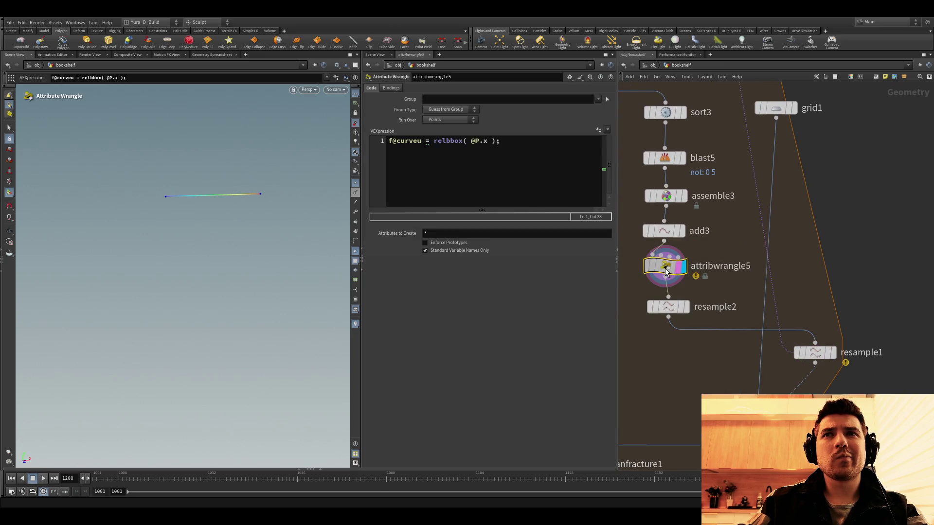
{"action": "left_click", "coordinate": [800, 356]}
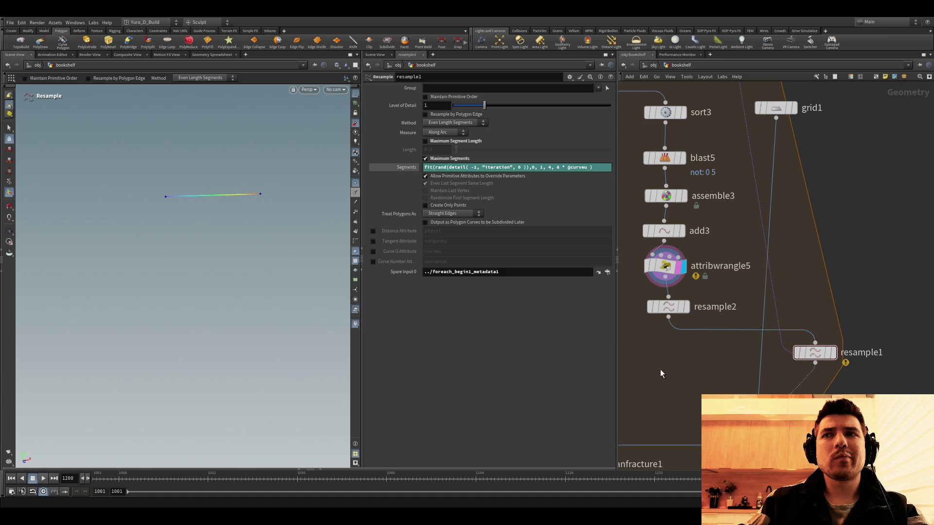
{"action": "left_click_drag", "start_coordinate": [361, 182], "coordinate": [317, 182]}
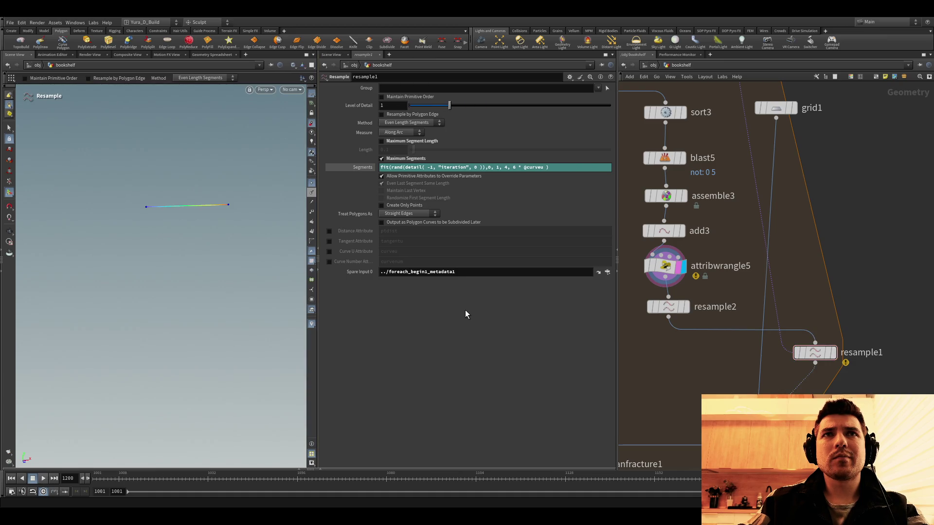
{"action": "left_click", "coordinate": [366, 168]}
{"action": "left_click", "coordinate": [366, 168]}
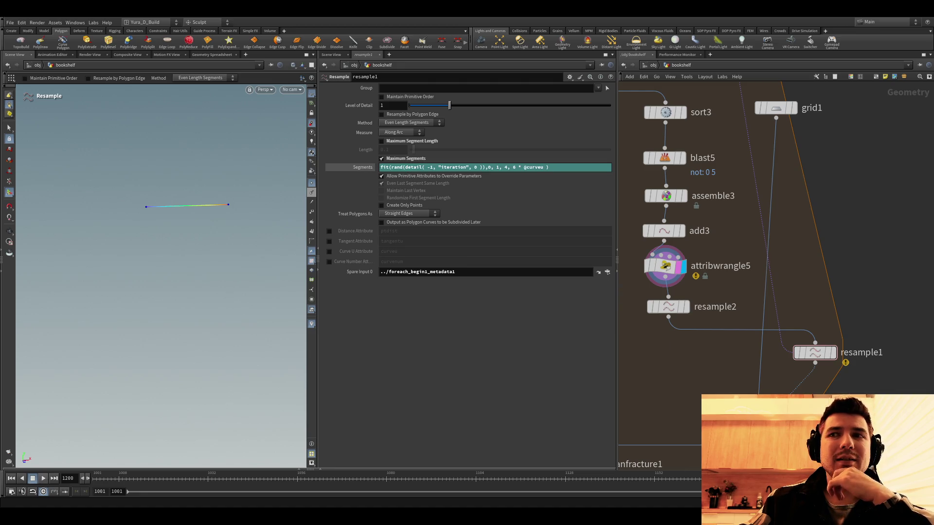
- Set the curveu wrangle's Run Over to Primitives
{"action": "middle_click_drag", "start_coordinate": [692, 368], "coordinate": [694, 389]}
{"action": "left_click", "coordinate": [654, 284]}
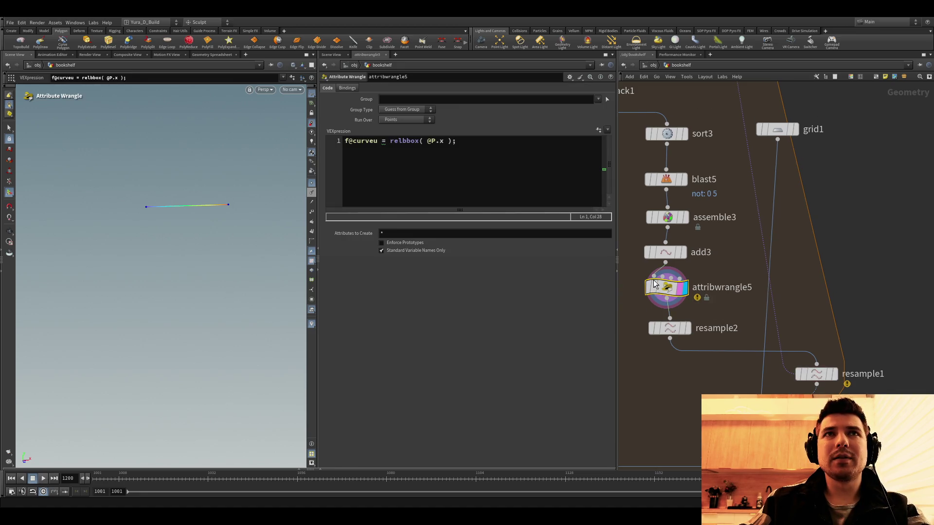
{"action": "left_click", "coordinate": [650, 331]}
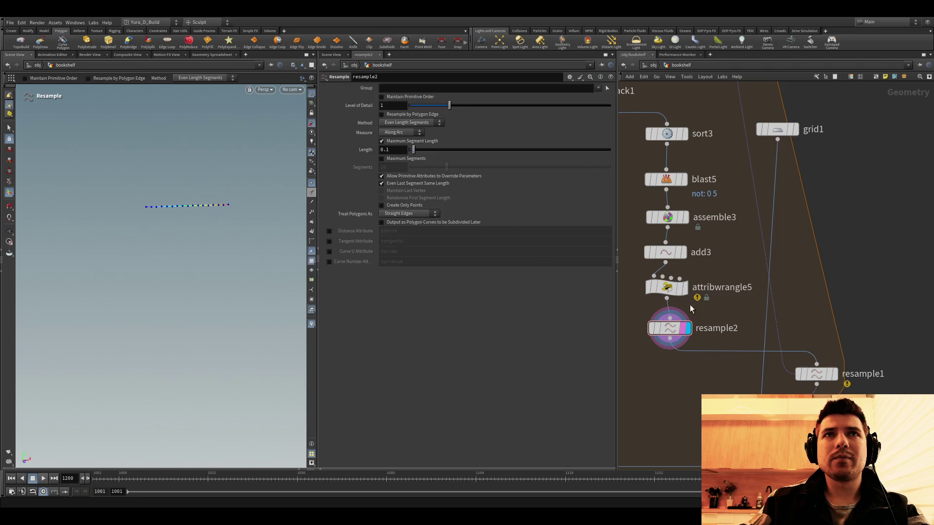
{"action": "key", "text": "Up"}
{"action": "key", "text": "Down"}
{"action": "key", "text": "Up"}
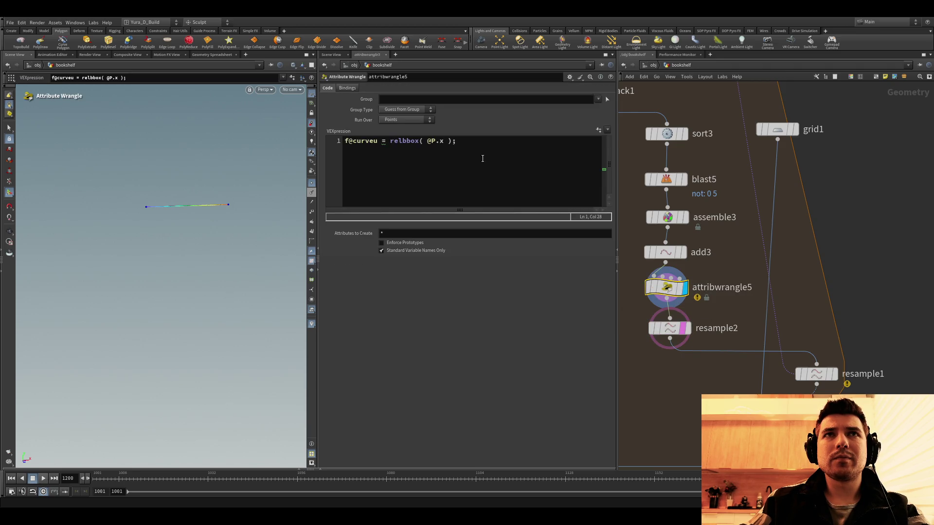
{"action": "left_click", "coordinate": [407, 141]}
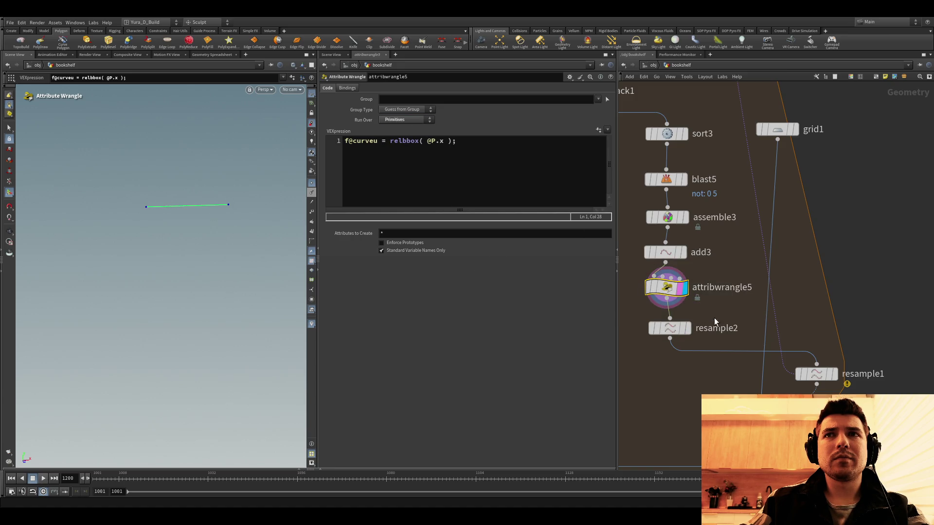
- Display resample2's output, undo a node rearrangement, and add an Attribute Promote node
{"action": "key", "text": "Down"}
{"action": "mouse_move", "coordinate": [664, 270]}
{"action": "mouse_move", "coordinate": [671, 287]}
{"action": "left_mouse_down"}
{"action": "mouse_move", "coordinate": [697, 360]}
{"action": "mouse_move", "coordinate": [654, 315]}
{"action": "mouse_move", "coordinate": [685, 373]}
{"action": "mouse_move", "coordinate": [677, 368]}
{"action": "left_mouse_up"}
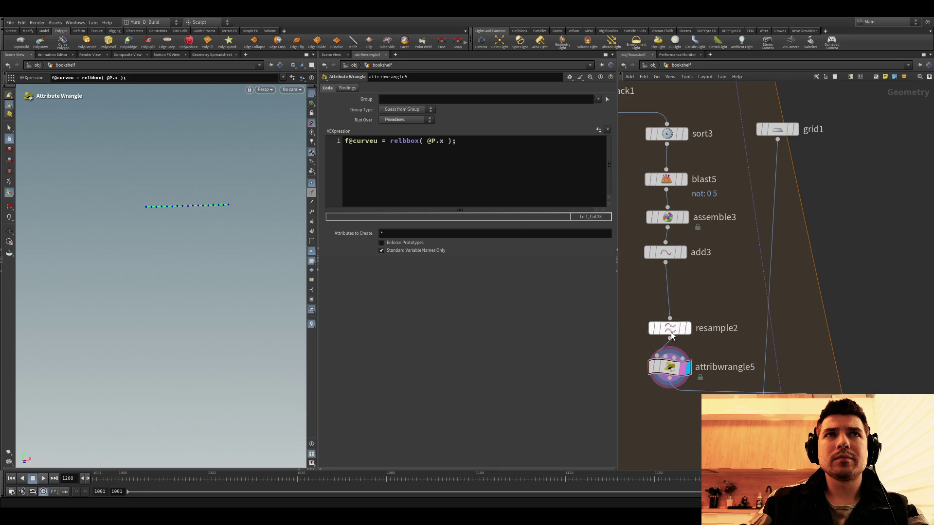
{"action": "key", "text": "ctrl+z"}
{"action": "key", "text": "ctrl+z"}
{"action": "key", "text": "ctrl+z"}
{"action": "key", "text": "ctrl+z"}
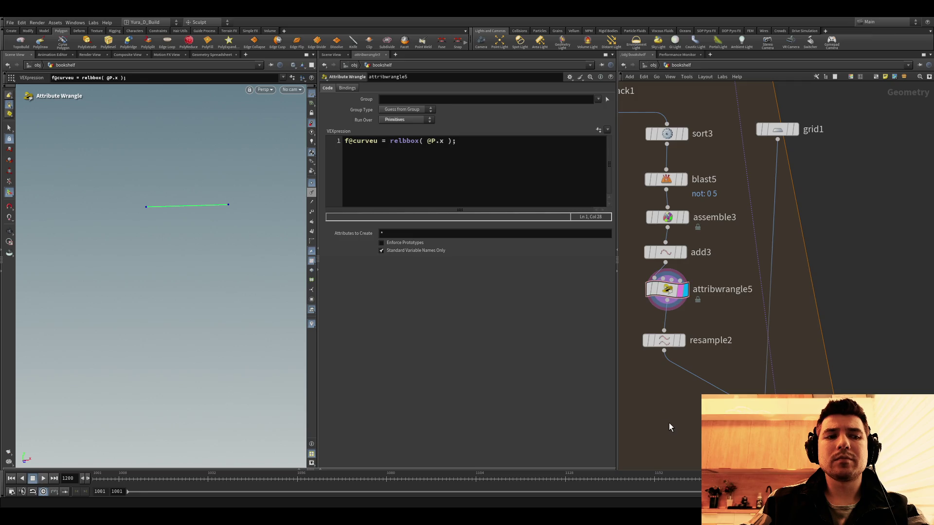
{"action": "left_click", "coordinate": [690, 406]}
- Wire the Attribute Promote node after resample2 and compare its settings with resample2's
{"action": "mouse_move", "coordinate": [690, 407]}
{"action": "left_mouse_down"}
{"action": "mouse_move", "coordinate": [694, 379]}
{"action": "mouse_move", "coordinate": [673, 385]}
{"action": "left_mouse_up"}
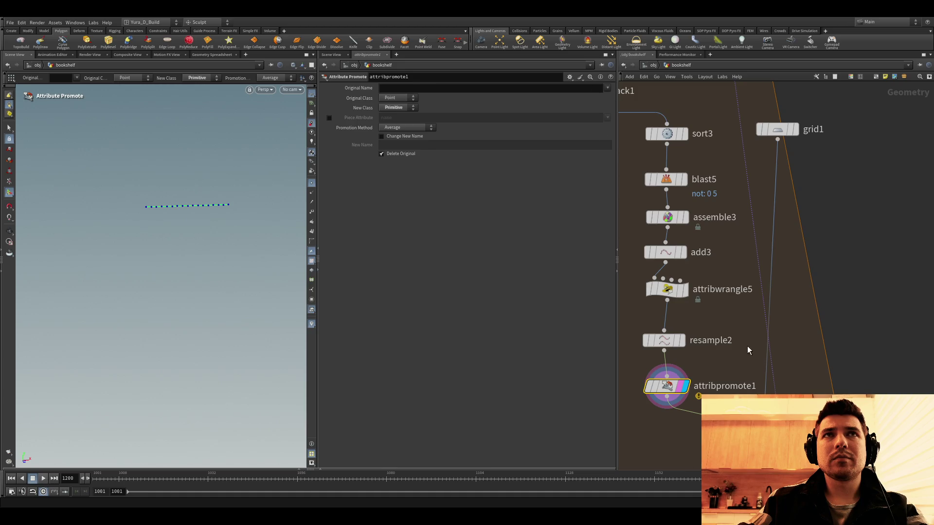
{"action": "left_click", "coordinate": [664, 340]}
{"action": "left_click", "coordinate": [667, 290]}
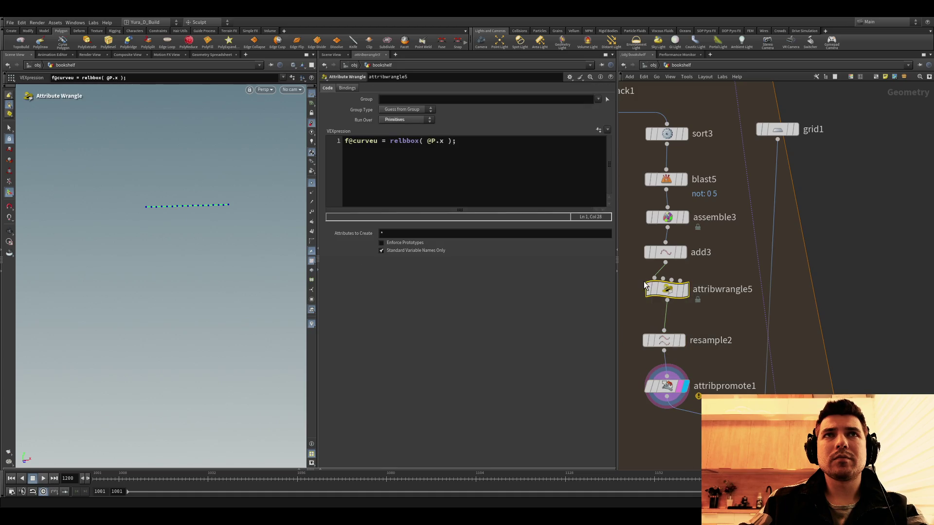
{"action": "left_click", "coordinate": [387, 111]}
{"action": "left_click", "coordinate": [664, 389]}
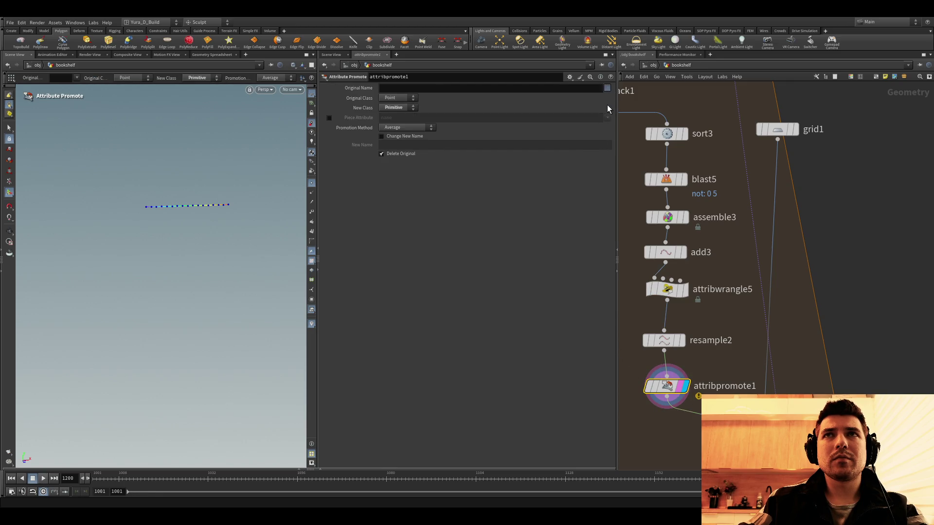
{"action": "left_click", "coordinate": [655, 316]}
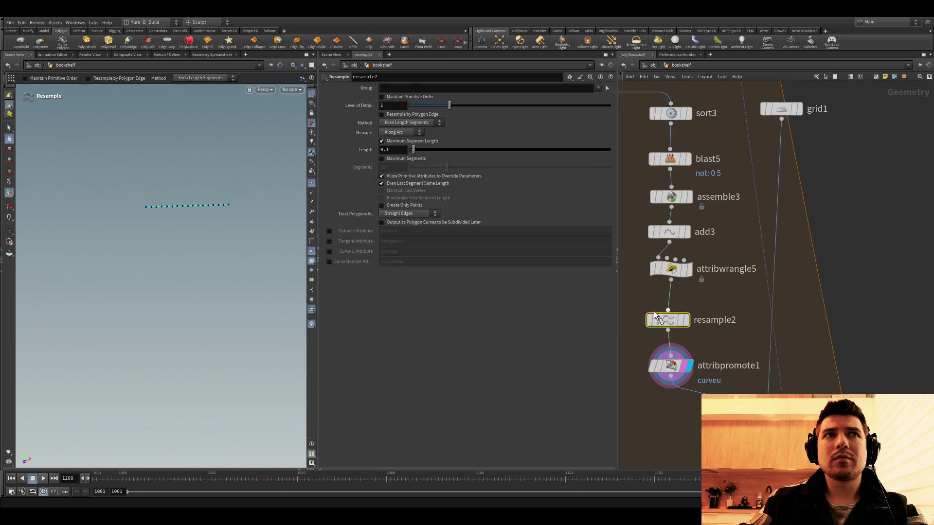
{"action": "left_click", "coordinate": [656, 381]}
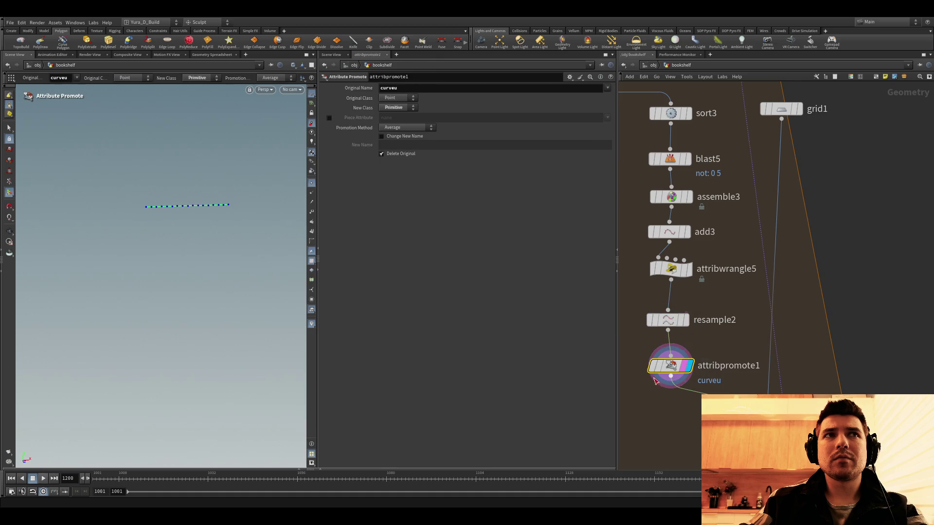
{"action": "left_click", "coordinate": [686, 324]}
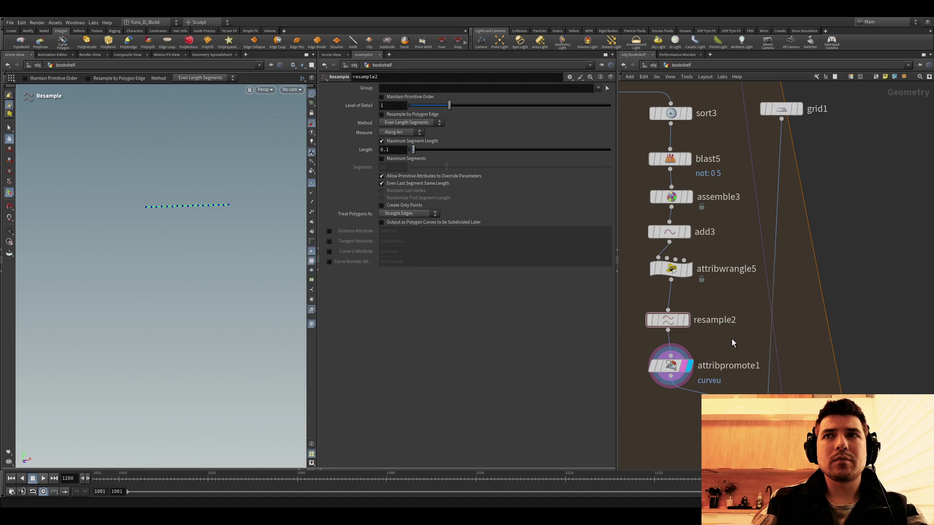
- Insert a Convert Line node with Connect Path on before the promote, then display resample1
{"action": "key", "text": "Down"}
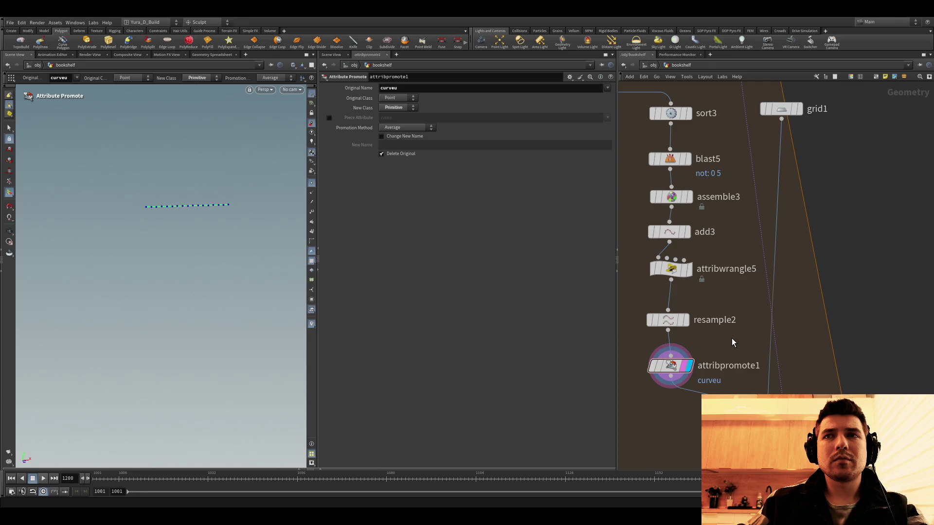
{"action": "key", "text": "ctrl+v"}
{"action": "left_click_drag", "start_coordinate": [732, 339], "coordinate": [667, 341]}
{"action": "left_click", "coordinate": [381, 106]}
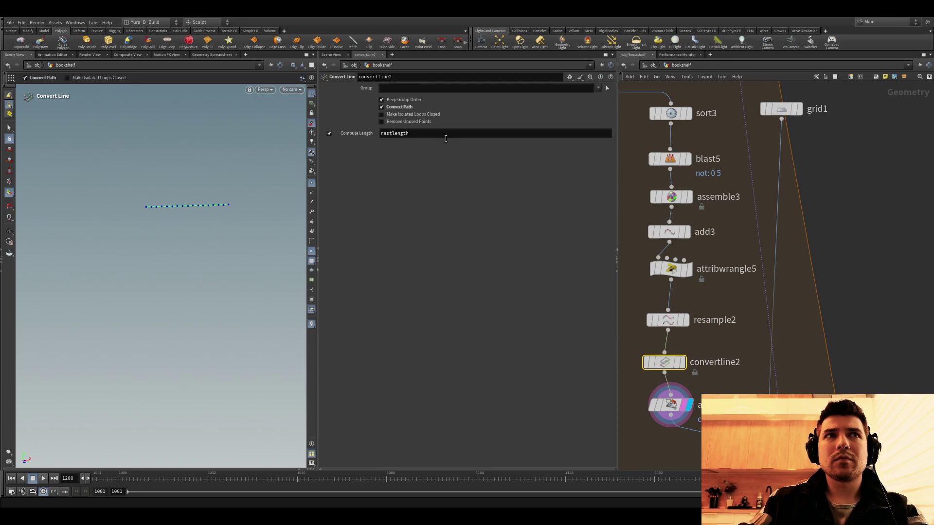
{"action": "key", "text": "Down"}
{"action": "key", "text": "Down"}
{"action": "key", "text": "r"}
{"action": "key", "text": "Down"}
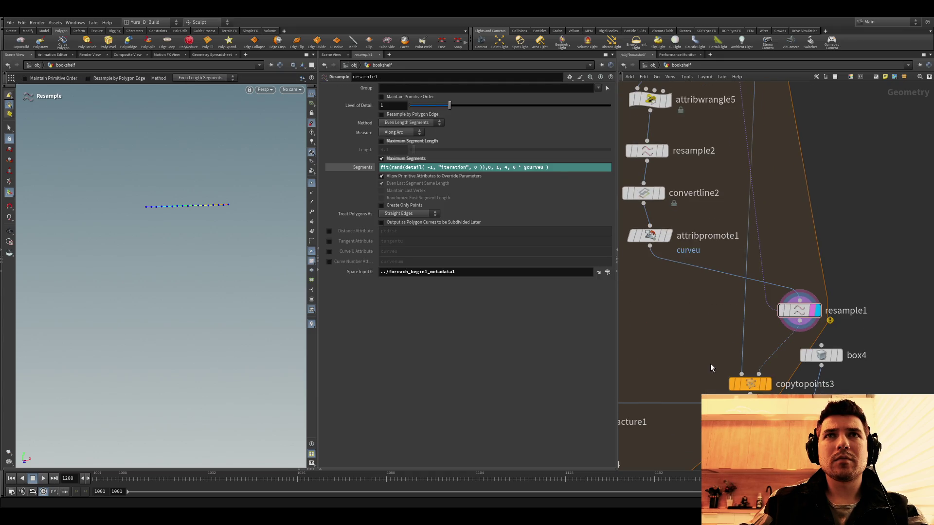
{"action": "key", "text": "r"}
{"action": "key", "text": "Up"}
{"action": "key", "text": "r"}
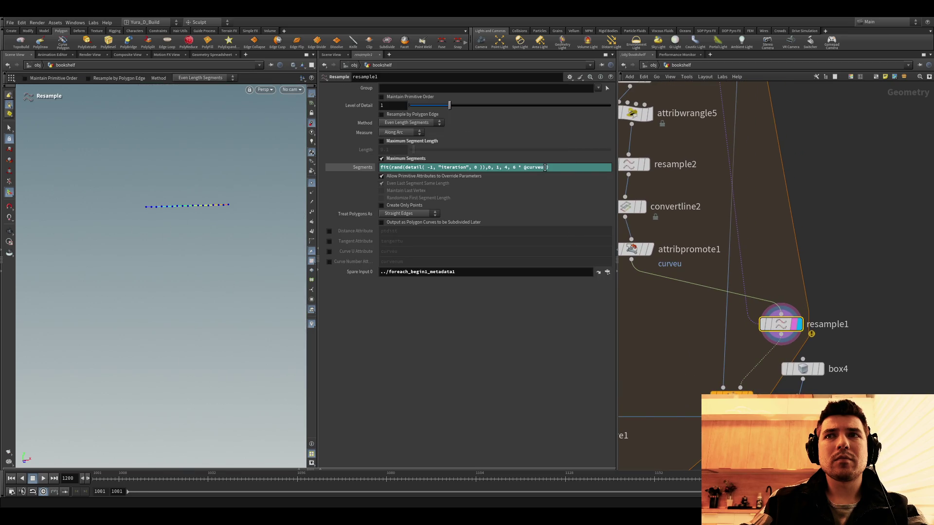
{"action": "key", "text": "BackSpace"}
{"action": "key", "text": "BackSpace"}
{"action": "key", "text": "BackSpace"}
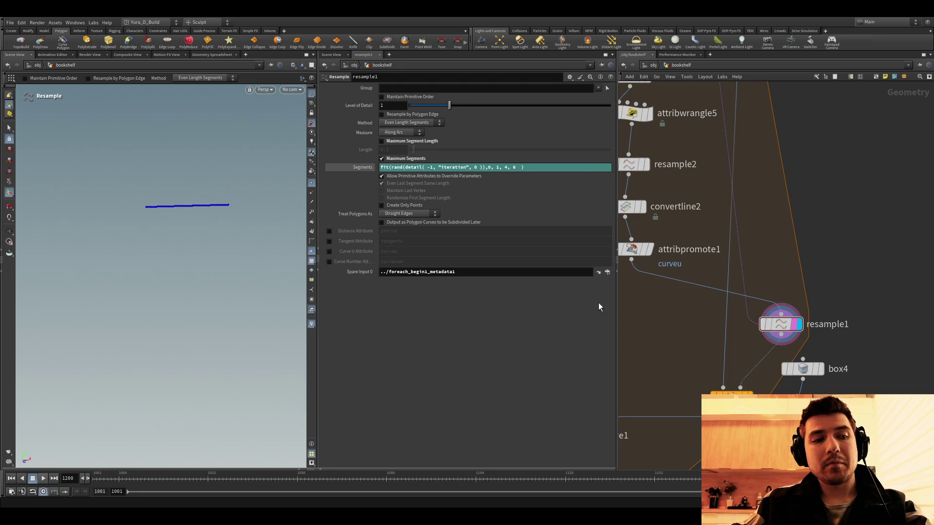
- Delete the resample2, convertline2 and attribpromote1 nodes and display the copy-to-points result
{"action": "middle_click_drag", "start_coordinate": [656, 310], "coordinate": [681, 345]}
{"action": "key", "text": "Escape"}
{"action": "scroll", "coordinate": [200, 202], "scroll_direction": "up", "scroll_amount": 5}
{"action": "middle_click_drag", "start_coordinate": [714, 340], "coordinate": [721, 348]}
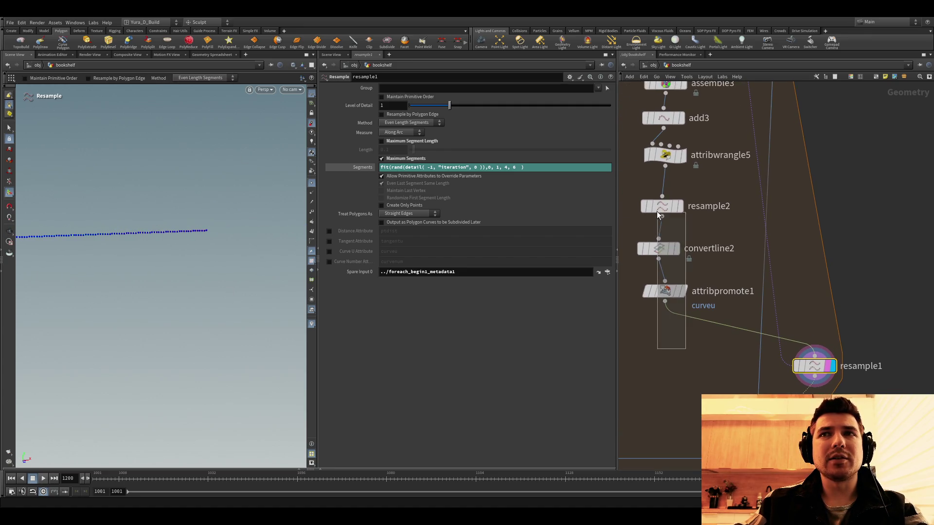
{"action": "left_click", "coordinate": [702, 291]}
{"action": "mouse_move", "coordinate": [711, 333]}
{"action": "left_mouse_down"}
{"action": "mouse_move", "coordinate": [655, 202]}
{"action": "mouse_move", "coordinate": [625, 174]}
{"action": "left_mouse_up"}
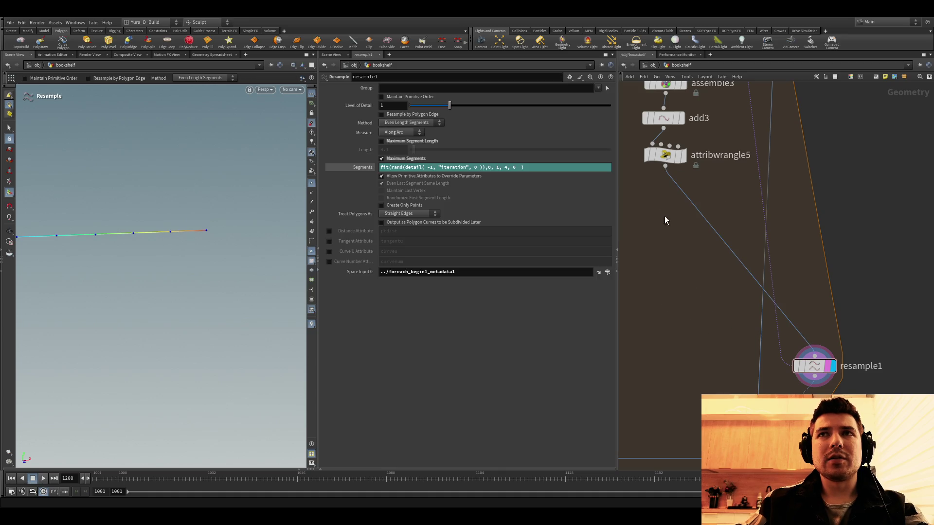
{"action": "key", "text": "Delete"}
{"action": "middle_click_drag", "start_coordinate": [665, 216], "coordinate": [667, 144]}
{"action": "middle_click_drag", "start_coordinate": [661, 357], "coordinate": [703, 273]}
{"action": "left_click_drag", "start_coordinate": [740, 267], "coordinate": [819, 327]}
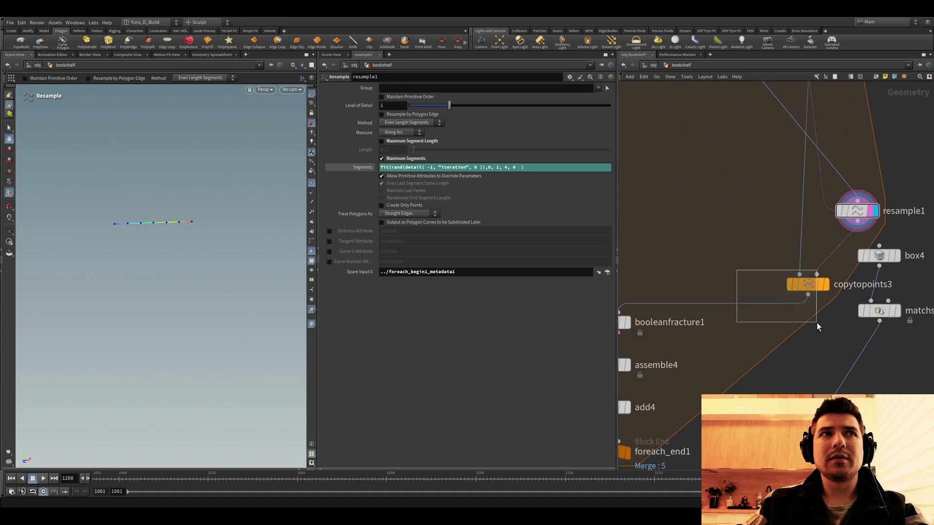
{"action": "key", "text": "r"}
{"action": "middle_click_drag", "start_coordinate": [694, 277], "coordinate": [705, 307]}
- Step the display flag down through the fracture results and copied books to merge1
{"action": "key", "text": "Down"}
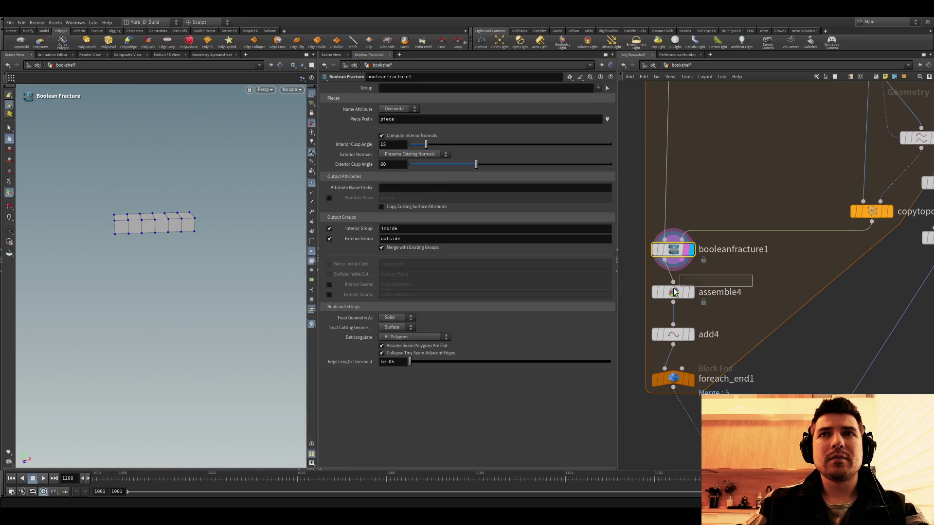
{"action": "key", "text": "Down"}
{"action": "key", "text": "Down"}
{"action": "key", "text": "Down"}
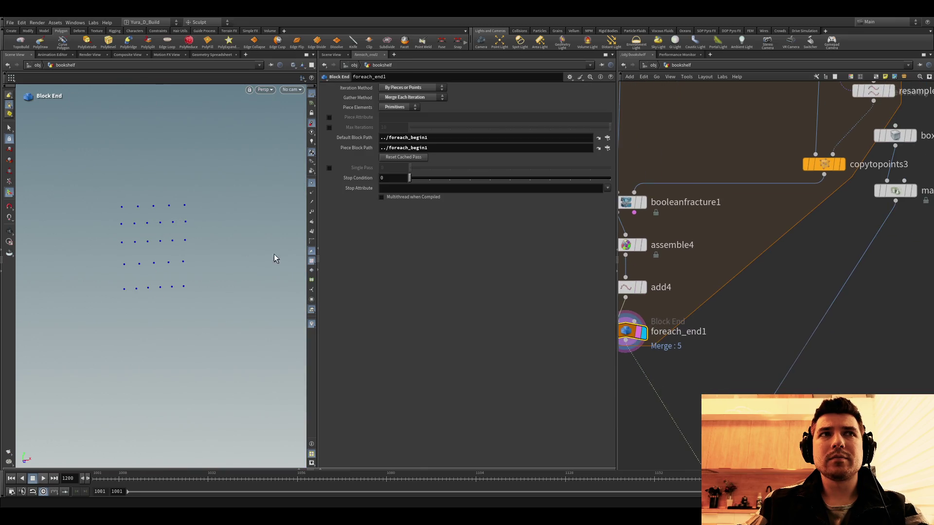
{"action": "scroll", "coordinate": [190, 239], "scroll_direction": "up", "scroll_amount": 5}
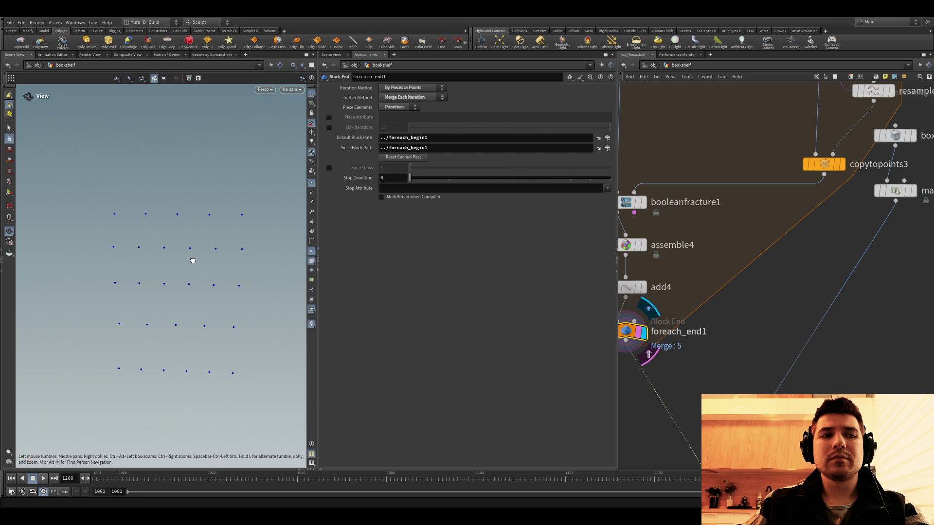
{"action": "key", "text": "Return"}
{"action": "scroll", "coordinate": [184, 271], "scroll_direction": "down", "scroll_amount": 3}
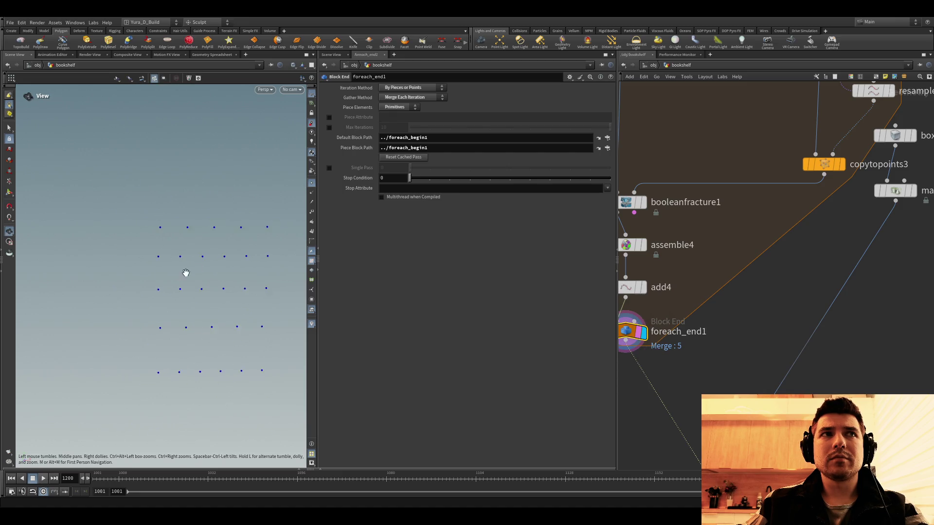
{"action": "scroll", "coordinate": [651, 358], "scroll_direction": "down", "scroll_amount": 3}
{"action": "key", "text": "Down"}
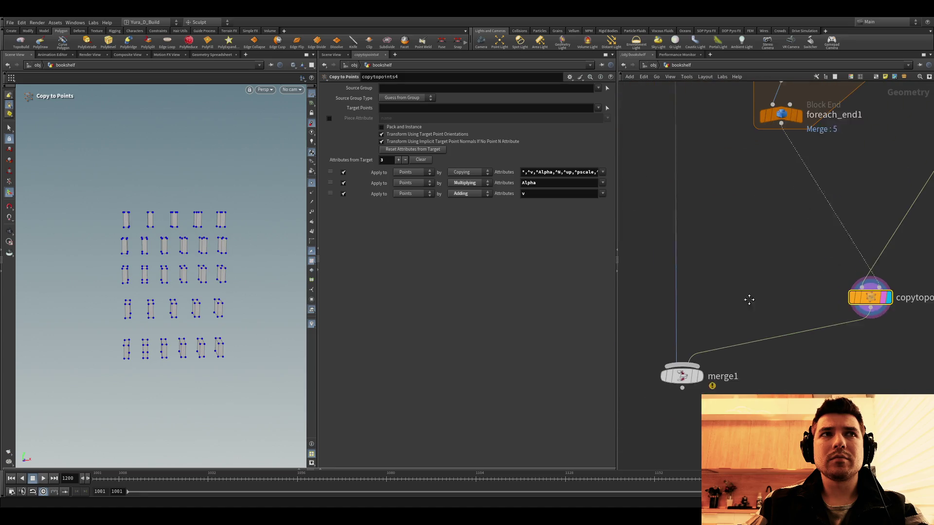
{"action": "key", "text": "Down"}
{"action": "scroll", "coordinate": [193, 262], "scroll_direction": "up", "scroll_amount": 4}
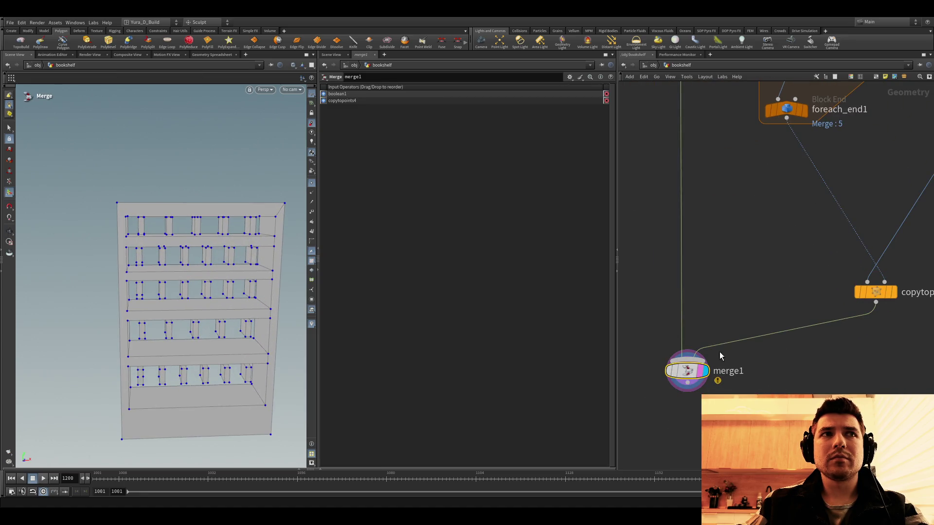
{"action": "key", "text": "Tab"}
- Add an RBD Bullet Solver node and wire copytopoints4 into it
{"action": "type", "text": "rbdbullet"}
{"action": "key", "text": "Return"}
{"action": "left_click", "coordinate": [844, 329]}
{"action": "left_click_drag", "start_coordinate": [845, 329], "coordinate": [829, 355]}
{"action": "left_click", "coordinate": [97, 478]}
{"action": "middle_click_drag", "start_coordinate": [867, 298], "coordinate": [755, 296]}
{"action": "mouse_move", "coordinate": [739, 271]}
{"action": "left_mouse_down"}
{"action": "mouse_move", "coordinate": [707, 353]}
{"action": "mouse_move", "coordinate": [730, 351]}
{"action": "left_mouse_up"}
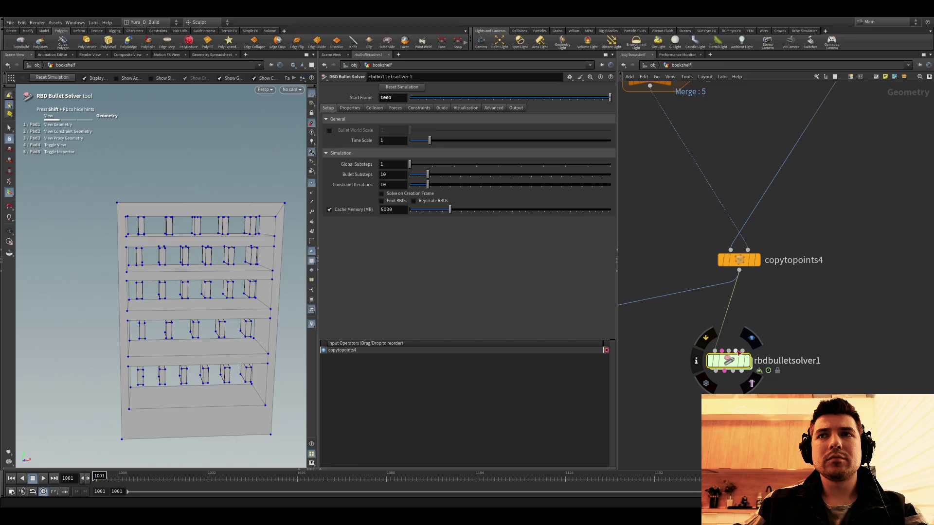
- Wire the bookshelf into the solver's fourth input and display the solver's output
{"action": "scroll", "coordinate": [665, 238], "scroll_direction": "down", "scroll_amount": 3}
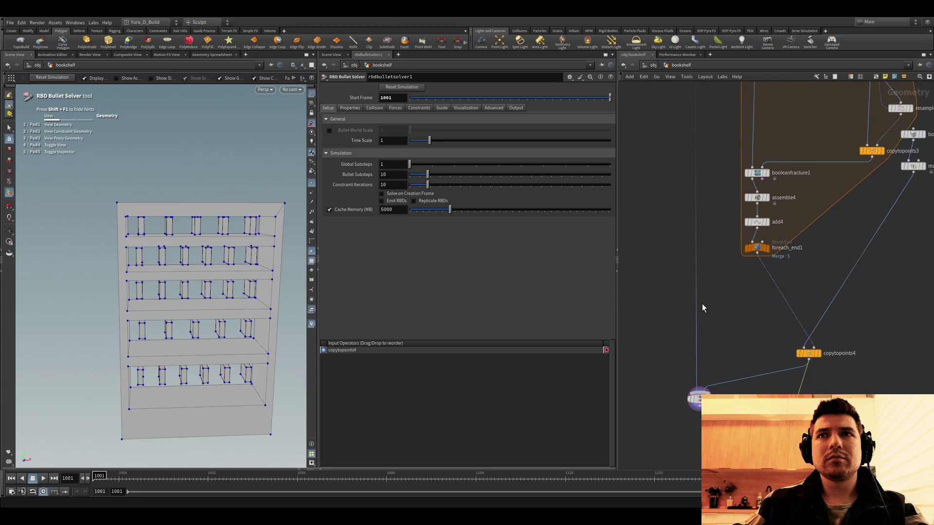
{"action": "mouse_move", "coordinate": [696, 329]}
{"action": "left_mouse_down", "text": "alt"}
{"action": "mouse_move", "coordinate": [736, 341]}
{"action": "mouse_move", "coordinate": [702, 390]}
{"action": "left_mouse_up", "text": "alt"}
{"action": "scroll", "coordinate": [771, 282], "scroll_direction": "up", "scroll_amount": 3}
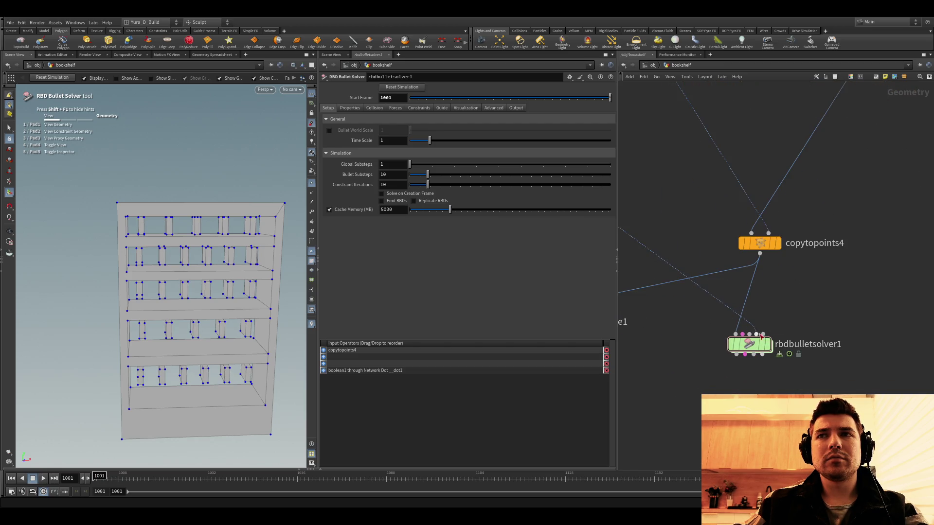
{"action": "left_click", "coordinate": [767, 344]}
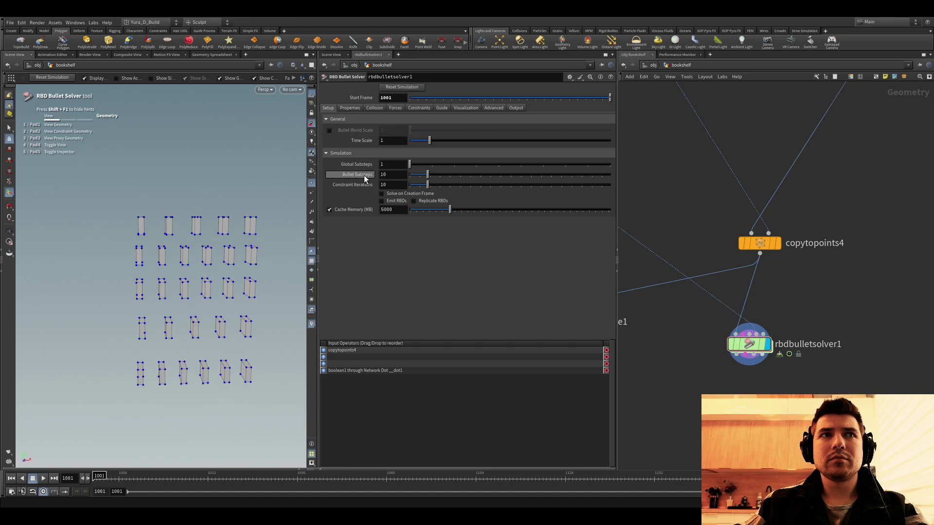
- Set the shelf's collision padding to 0.001 and replay the simulation
{"action": "left_click", "coordinate": [374, 108]}
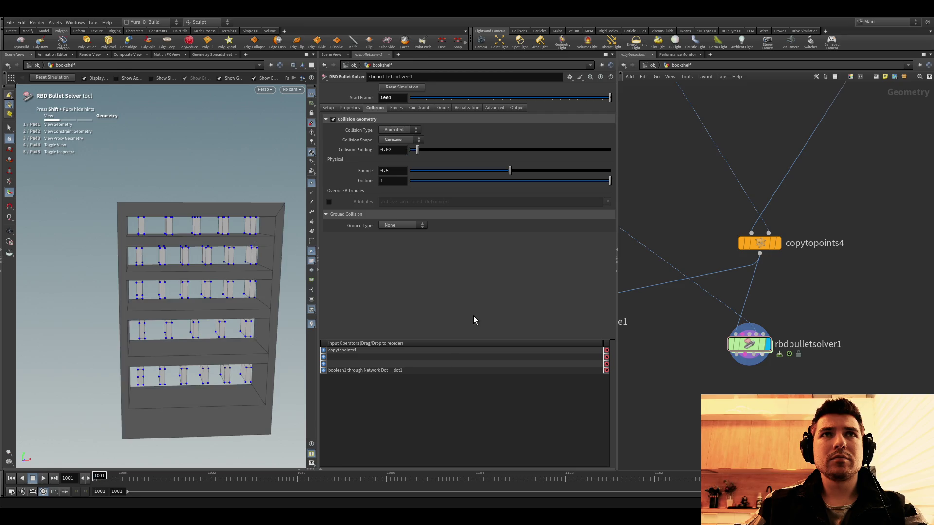
{"action": "left_click_drag", "start_coordinate": [179, 267], "coordinate": [96, 407], "text": "alt"}
{"action": "left_click", "coordinate": [43, 478]}
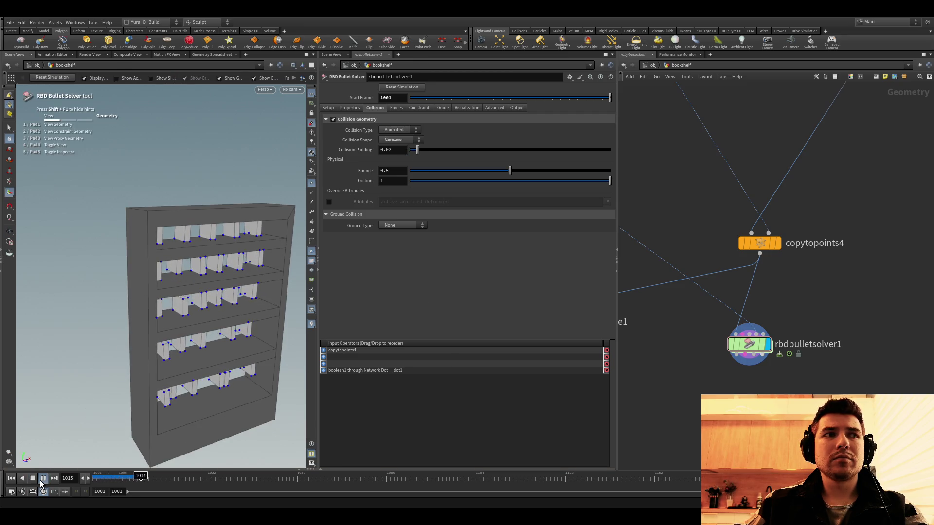
{"action": "left_click", "coordinate": [33, 478]}
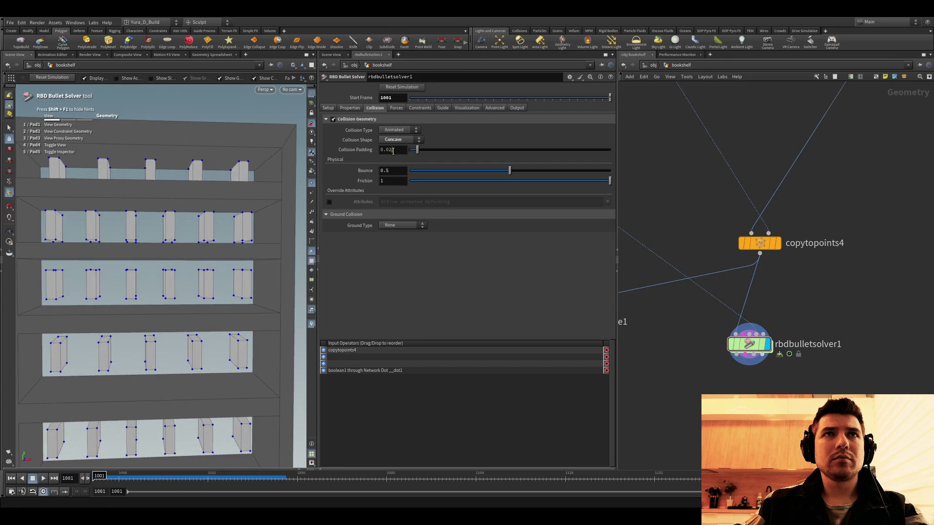
{"action": "type", "text": "0.001"}
{"action": "key", "text": "Return"}
{"action": "left_click", "coordinate": [42, 478]}
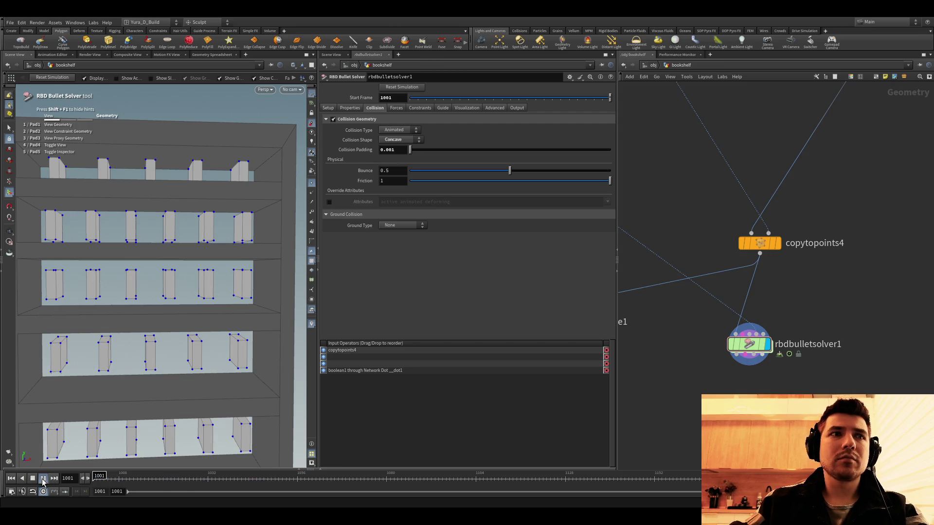
{"action": "left_click", "coordinate": [43, 479]}
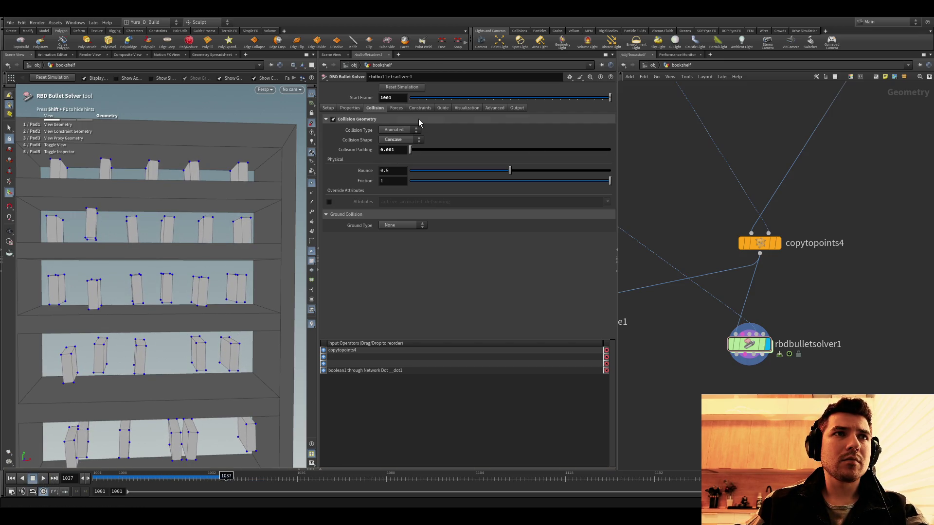
- Set the books' collision padding to 0.001, then try 0.0001, replaying the simulation
{"action": "left_click", "coordinate": [349, 108]}
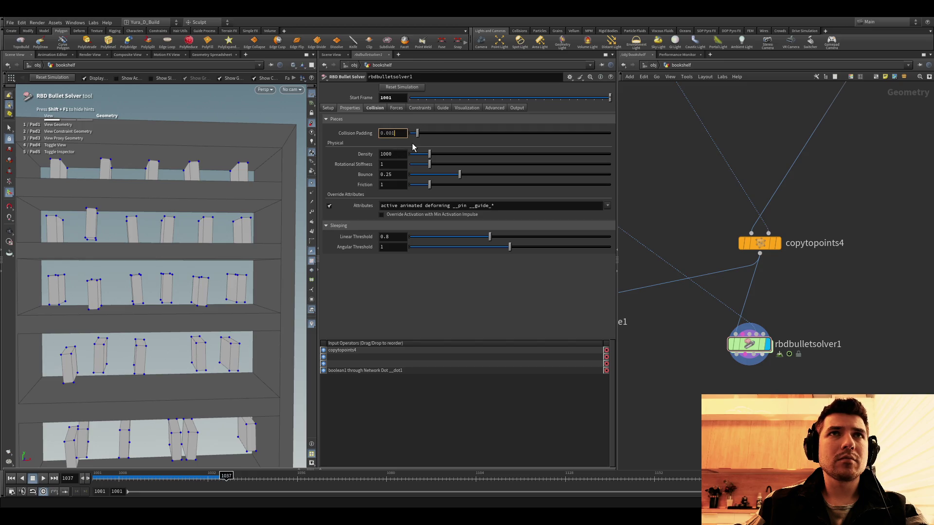
{"action": "key", "text": "Return"}
{"action": "left_click", "coordinate": [11, 478]}
{"action": "left_click", "coordinate": [41, 478]}
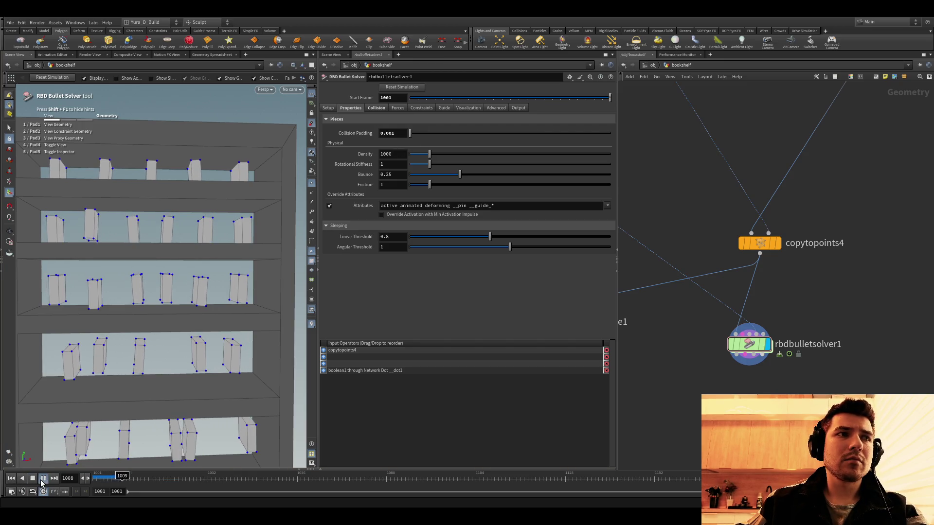
{"action": "left_click", "coordinate": [40, 479]}
{"action": "left_click", "coordinate": [375, 108]}
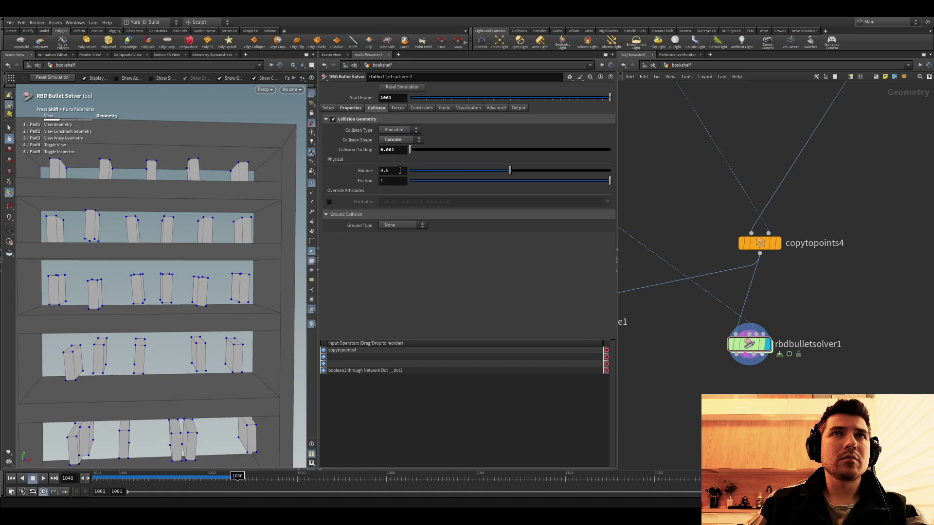
{"action": "left_click", "coordinate": [350, 108]}
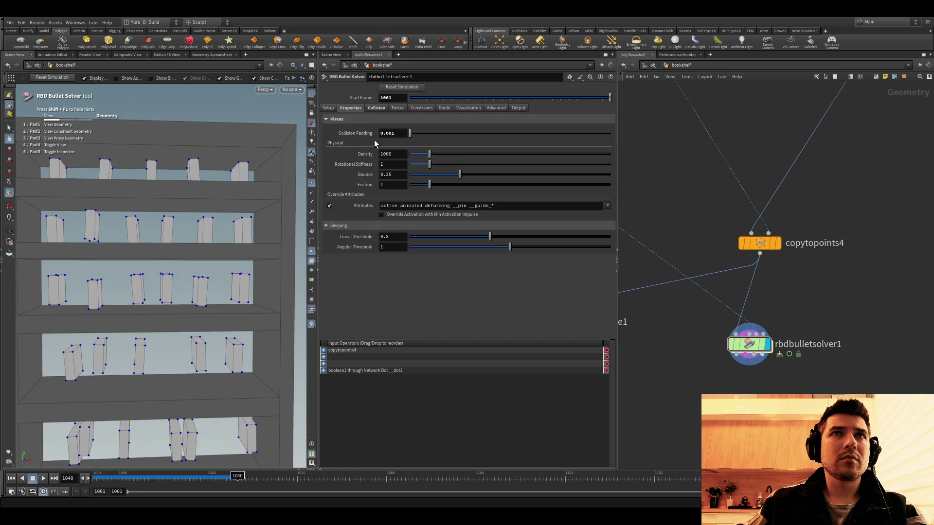
{"action": "left_click", "coordinate": [332, 108]}
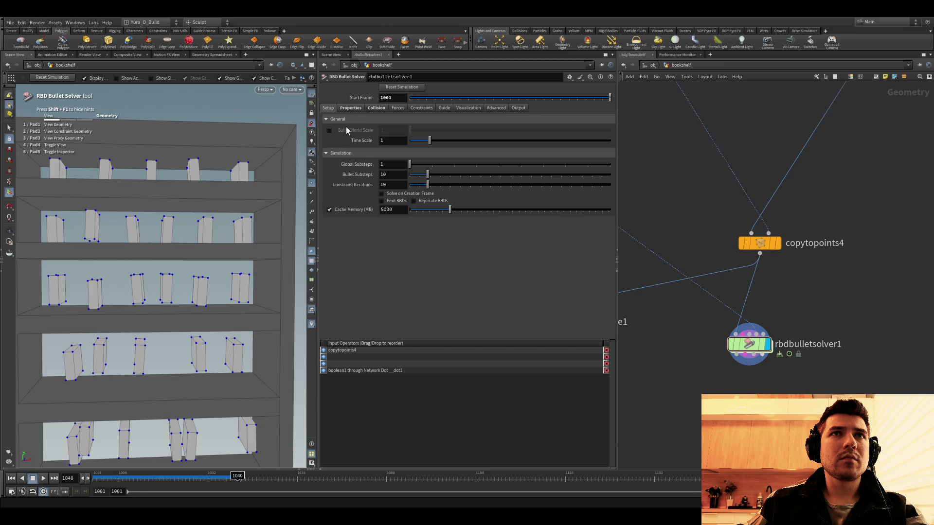
{"action": "left_click", "coordinate": [347, 108]}
{"action": "left_click", "coordinate": [401, 133]}
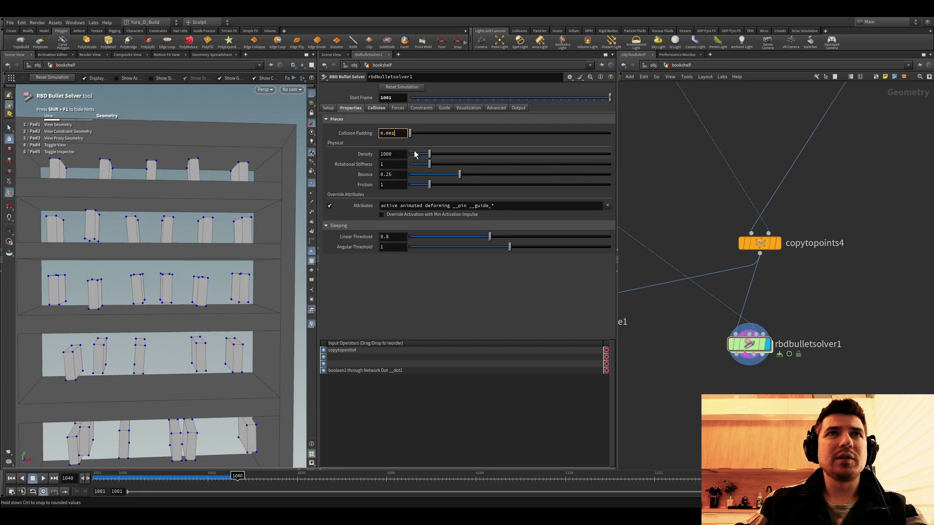
{"action": "key", "text": "Return"}
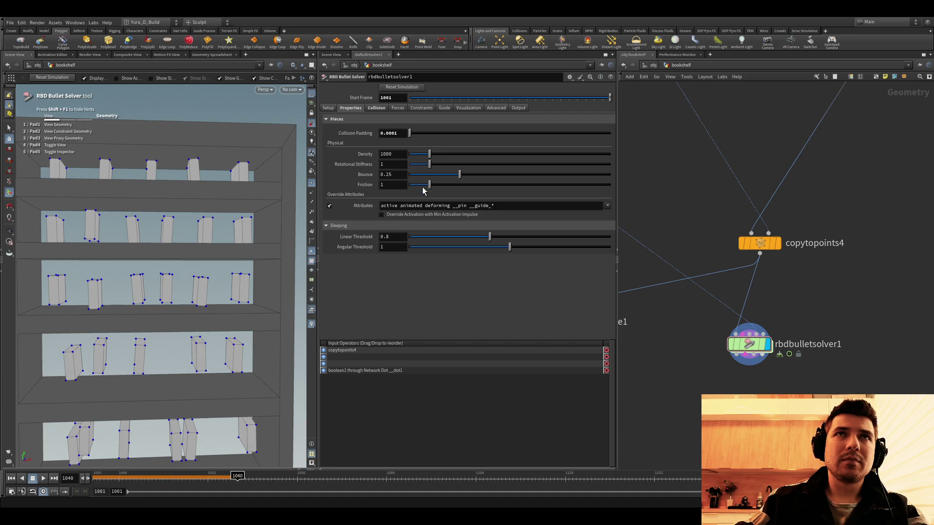
- Readjust the shelf and book collision paddings and replay the simulation from the start
{"action": "left_click", "coordinate": [374, 108]}
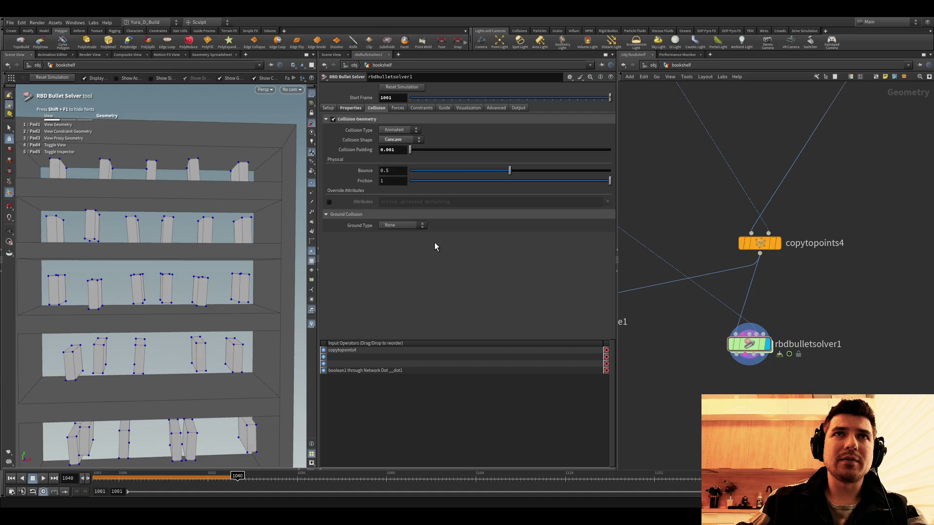
{"action": "key", "text": "ctrl+z"}
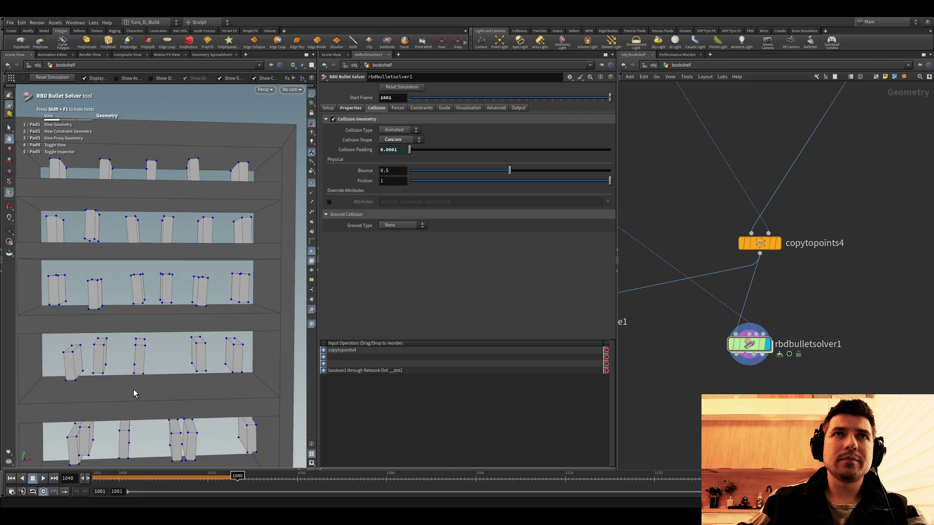
{"action": "left_click", "coordinate": [11, 478]}
{"action": "left_click", "coordinate": [43, 478]}
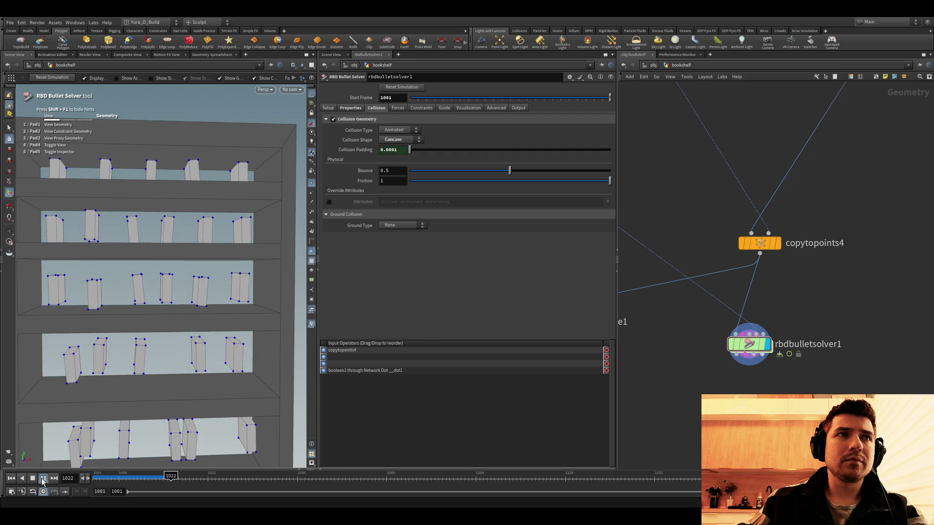
{"action": "left_click", "coordinate": [363, 108]}
{"action": "key", "text": "Return"}
{"action": "left_click", "coordinate": [10, 478]}
{"action": "left_click", "coordinate": [43, 478]}
{"action": "left_click", "coordinate": [43, 480]}
{"action": "key", "text": "Return"}
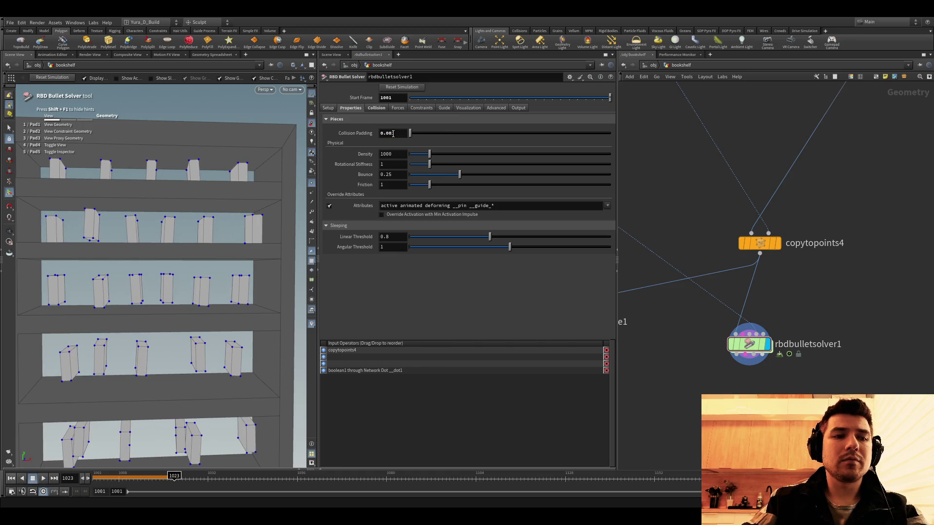
- Change the shelf's collision shape from Convex Hull to Box and play the simulation
{"action": "left_click", "coordinate": [376, 108]}
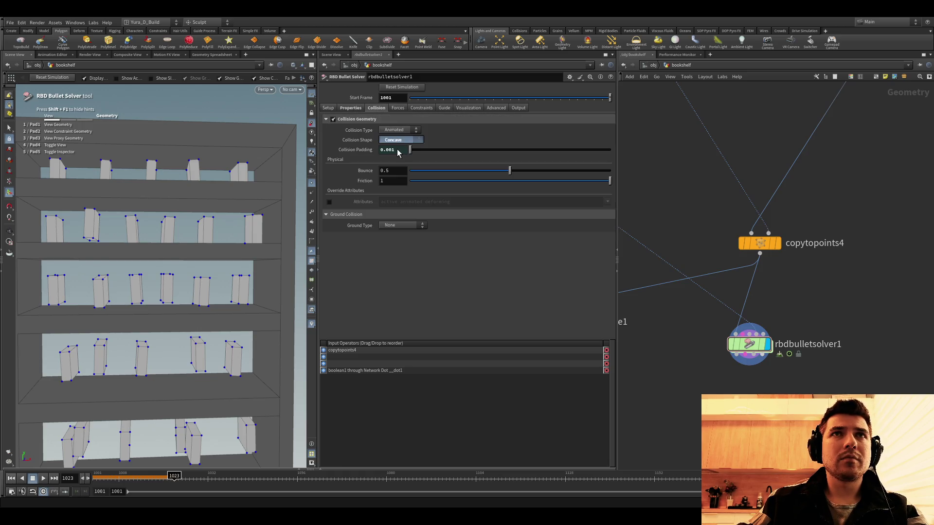
{"action": "left_click", "coordinate": [399, 139]}
{"action": "left_click", "coordinate": [397, 149]}
{"action": "left_click", "coordinate": [7, 479]}
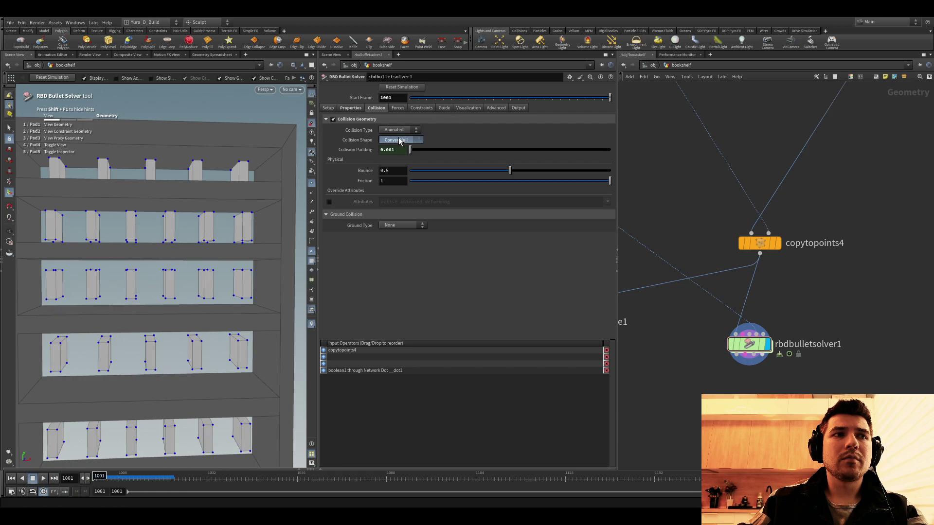
{"action": "left_click", "coordinate": [398, 166]}
{"action": "left_click", "coordinate": [42, 479]}
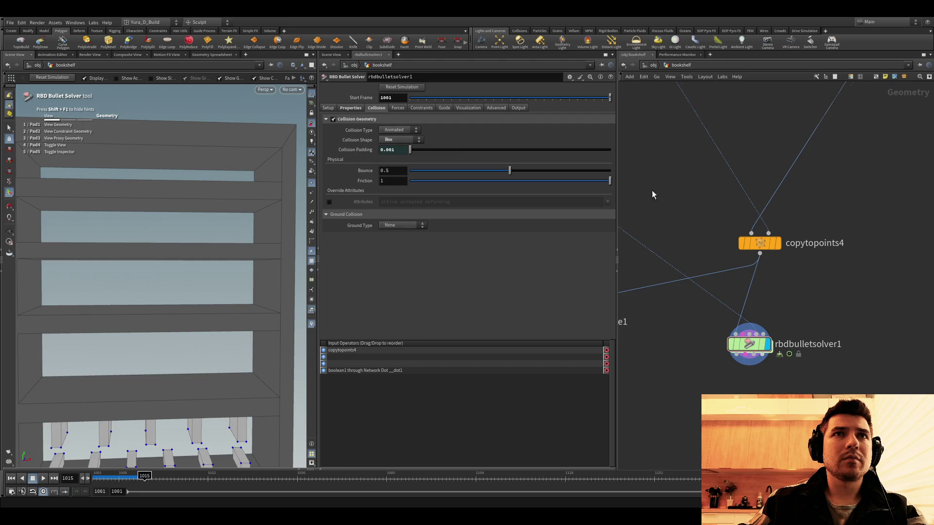
{"action": "scroll", "coordinate": [742, 282], "scroll_direction": "down", "scroll_amount": 5}
{"action": "scroll", "coordinate": [719, 273], "scroll_direction": "up", "scroll_amount": 3}
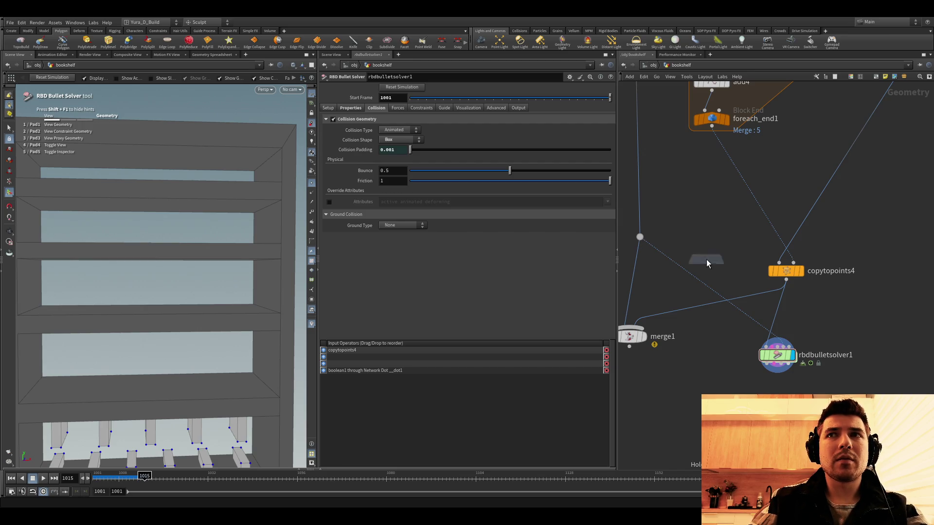
- Add a VDB from Polygons node on the bookshelf with voxel size 0.01
{"action": "left_click", "coordinate": [720, 261]}
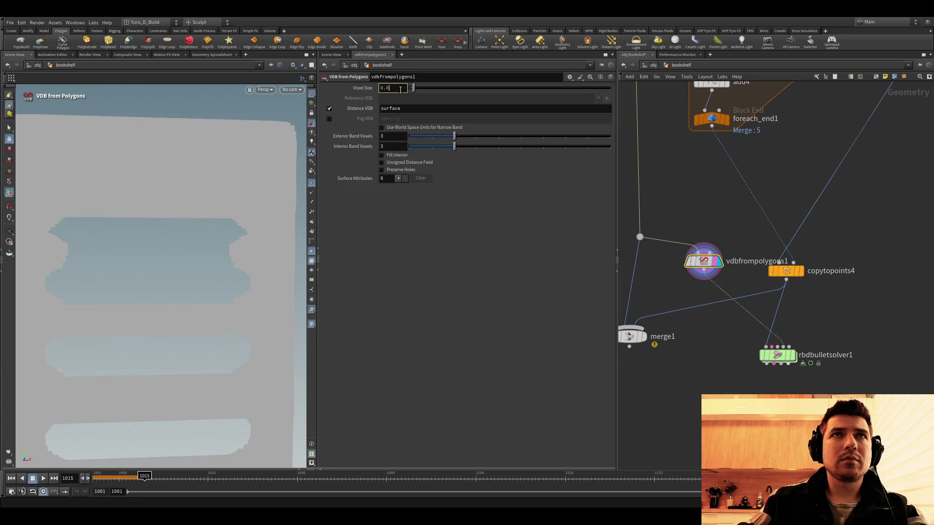
{"action": "type", "text": "5"}
{"action": "key", "text": "Return"}
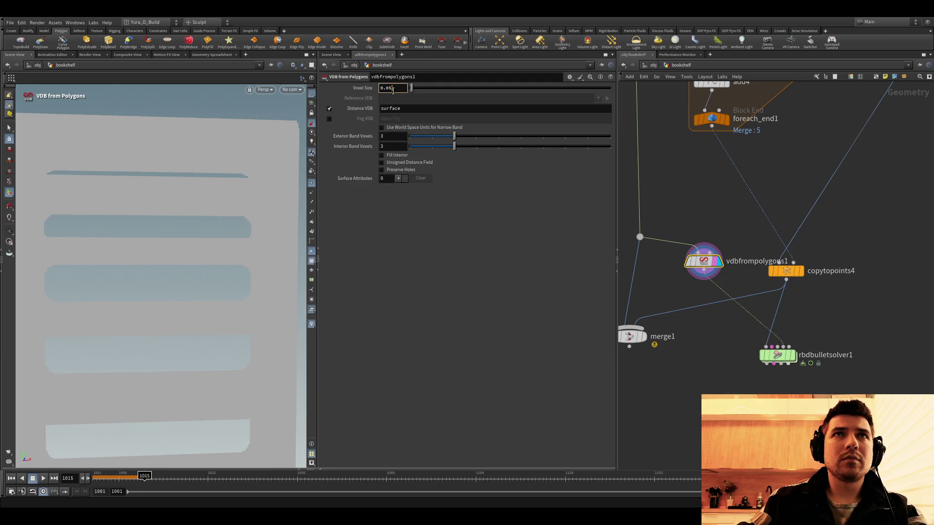
{"action": "key", "text": "Return"}
{"action": "type", "text": "1"}
{"action": "key", "text": "Return"}
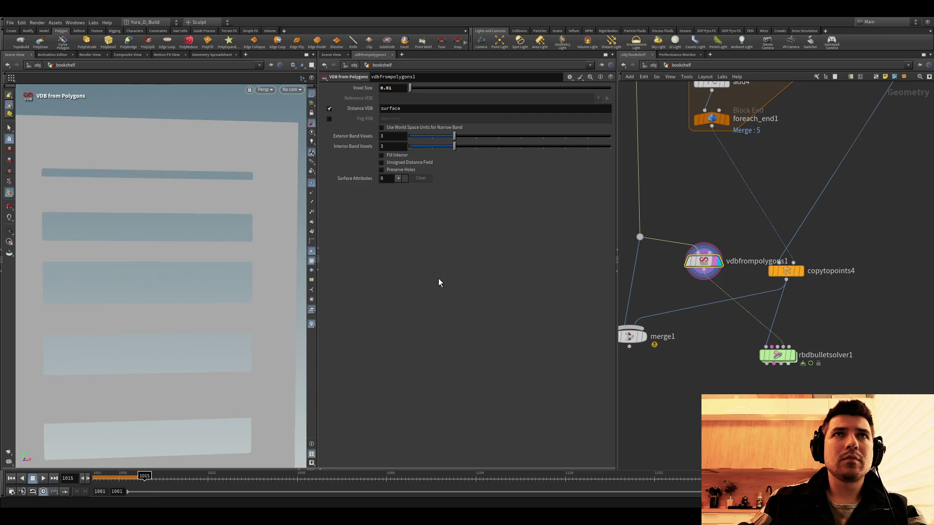
{"action": "key", "text": "h"}
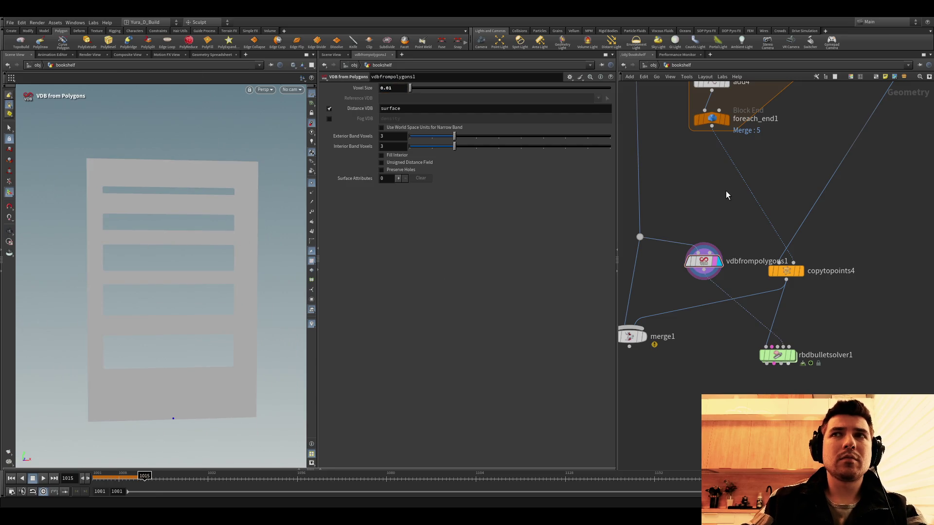
- Add a Convert VDB node set to Polygons, then display the bullet solver
{"action": "key", "text": "Tab"}
{"action": "type", "text": "convert vdb"}
{"action": "key", "text": "Return"}
{"action": "left_click", "coordinate": [704, 292]}
{"action": "left_click", "coordinate": [415, 97]}
{"action": "left_click", "coordinate": [408, 116]}
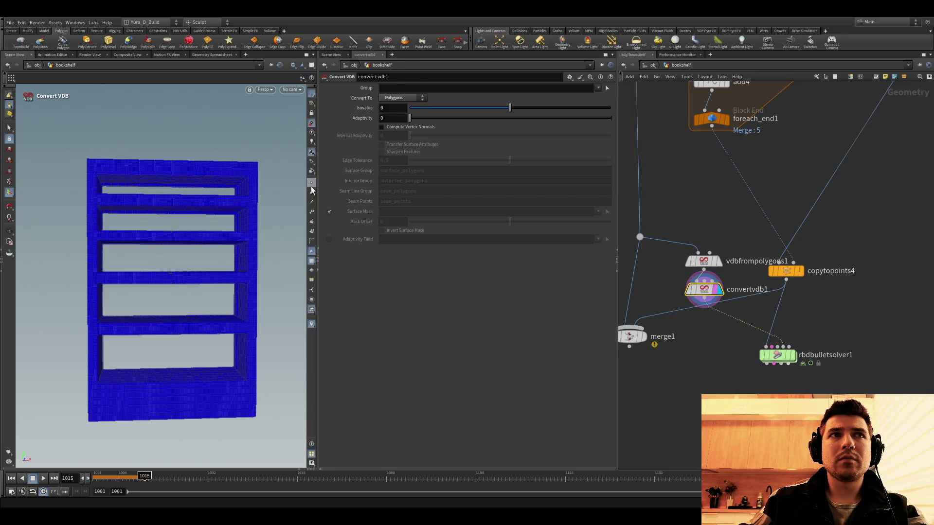
{"action": "middle_click_drag", "start_coordinate": [684, 349], "coordinate": [671, 316]}
{"action": "left_click", "coordinate": [786, 328]}
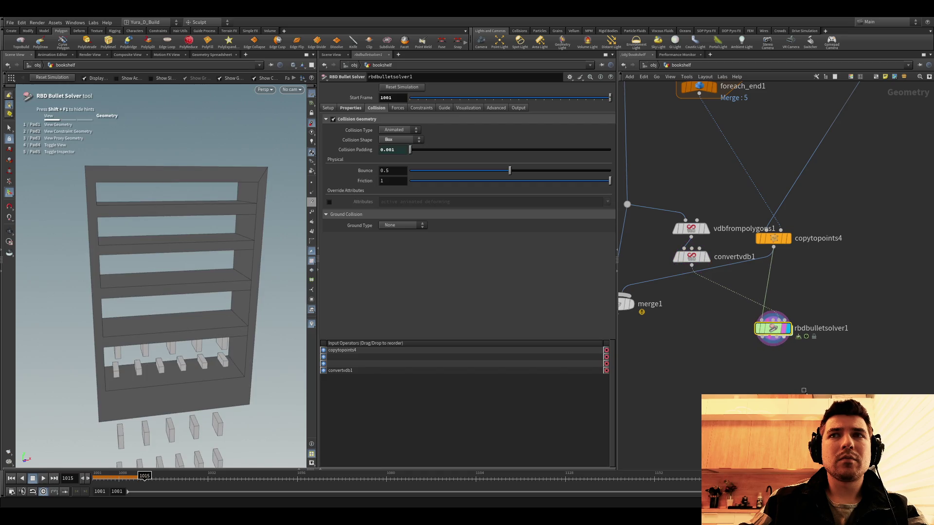
- Set the shelf collision shape back to Concave, stop playback, and display copytopoints4's boxes
{"action": "key", "text": "ctrl+Up"}
{"action": "left_click", "coordinate": [404, 141]}
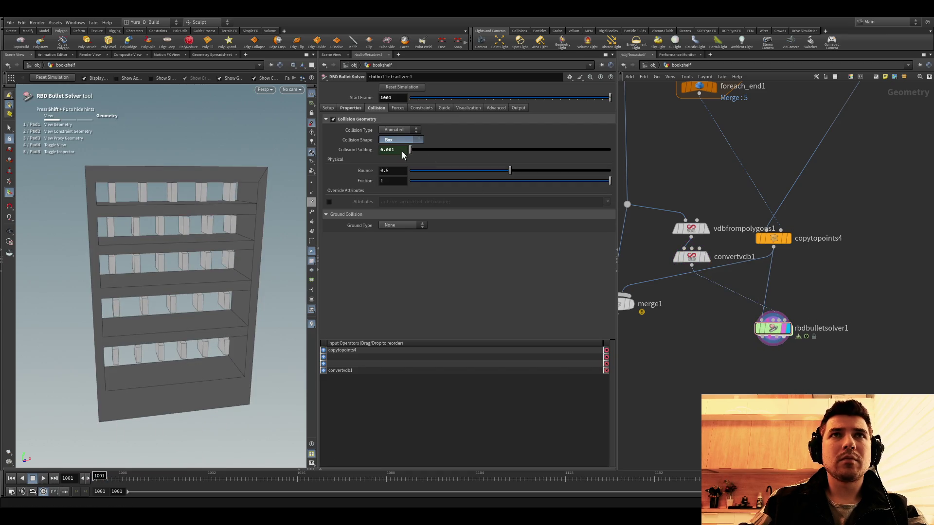
{"action": "left_click", "coordinate": [402, 151]}
{"action": "left_click_drag", "start_coordinate": [170, 372], "coordinate": [116, 389], "text": "alt"}
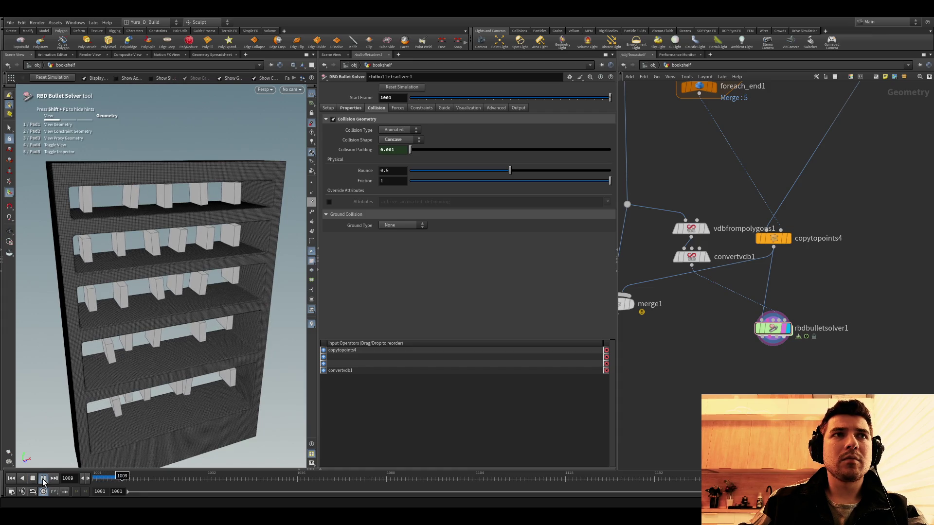
{"action": "left_click", "coordinate": [43, 480]}
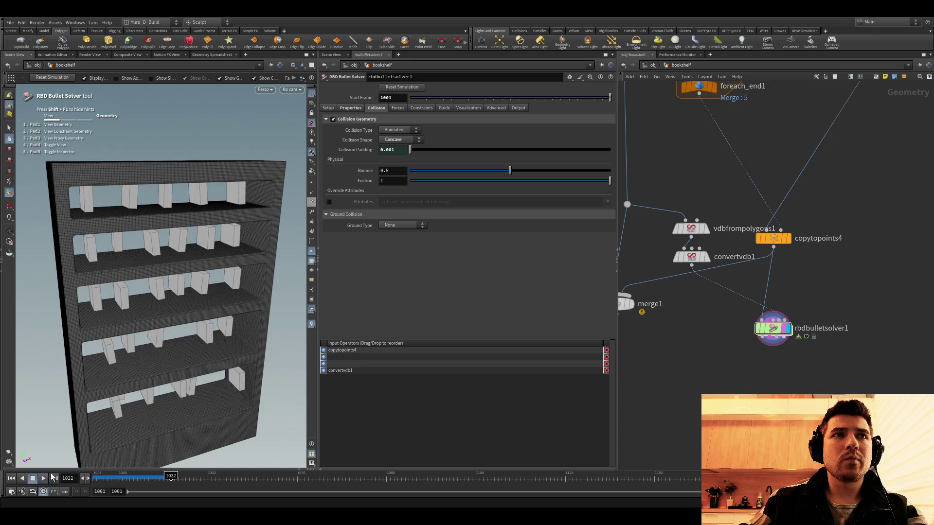
{"action": "left_click_drag", "start_coordinate": [251, 208], "coordinate": [282, 214], "text": "alt"}
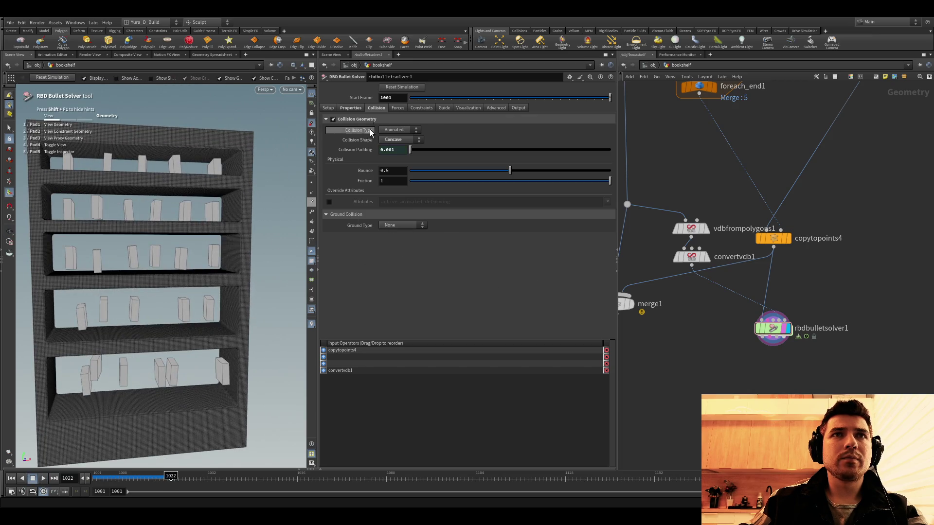
{"action": "left_click", "coordinate": [350, 108]}
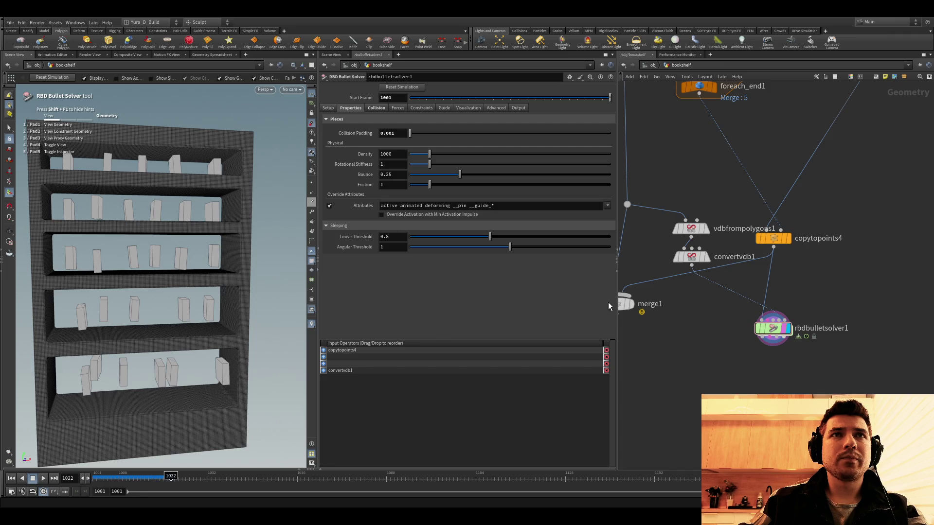
{"action": "left_click", "coordinate": [769, 238]}
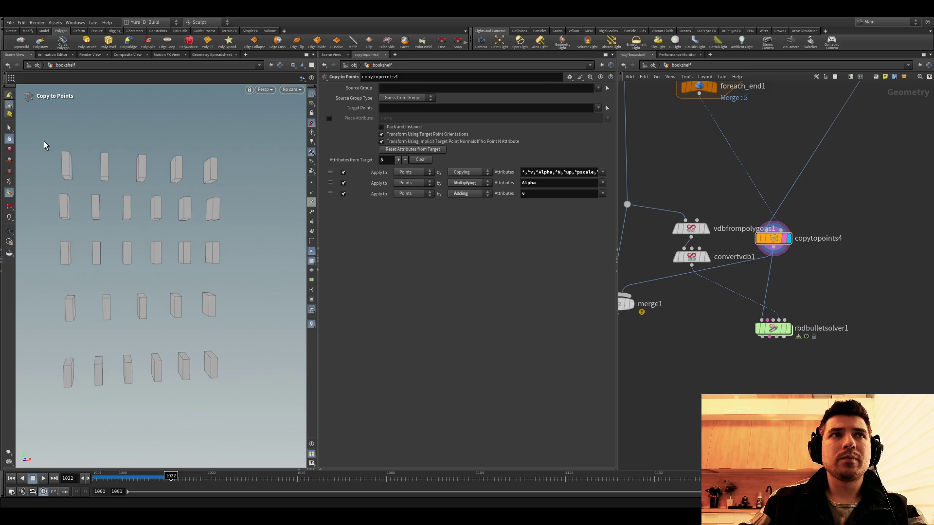
- Inspect the book boxes and view the rbdbulletsolver1 simulation rewound to frame 1001
{"action": "left_click", "coordinate": [7, 130]}
{"action": "left_click", "coordinate": [66, 166]}
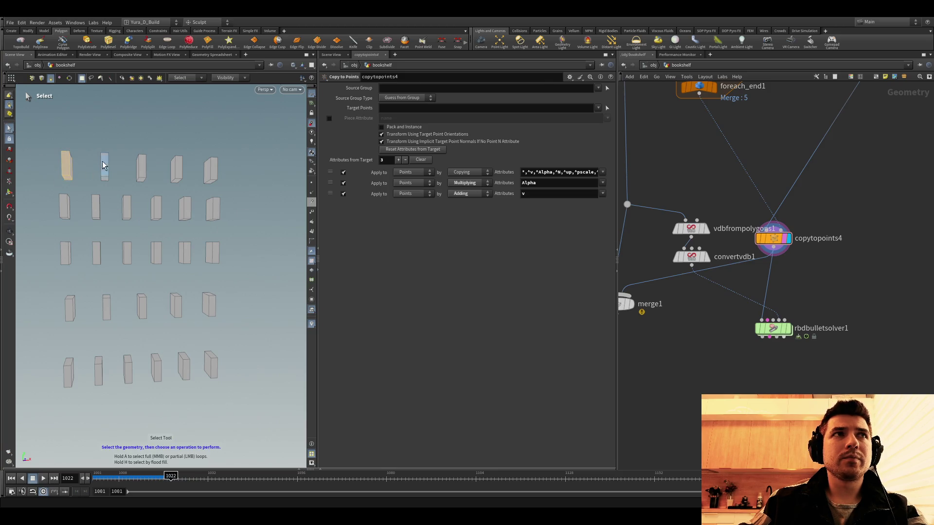
{"action": "left_click", "coordinate": [177, 169]}
{"action": "key", "text": "Escape"}
{"action": "mouse_move", "coordinate": [175, 170]}
{"action": "left_mouse_down"}
{"action": "mouse_move", "coordinate": [124, 184]}
{"action": "mouse_move", "coordinate": [148, 177]}
{"action": "mouse_move", "coordinate": [194, 209]}
{"action": "mouse_move", "coordinate": [169, 208]}
{"action": "left_mouse_up"}
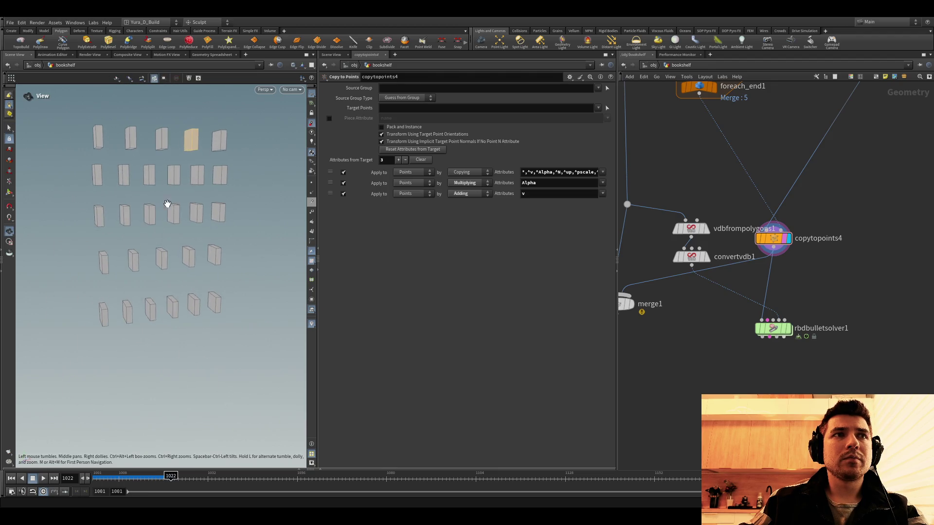
{"action": "key", "text": "s"}
{"action": "left_click_drag", "start_coordinate": [730, 294], "coordinate": [854, 369]}
{"action": "key", "text": "r"}
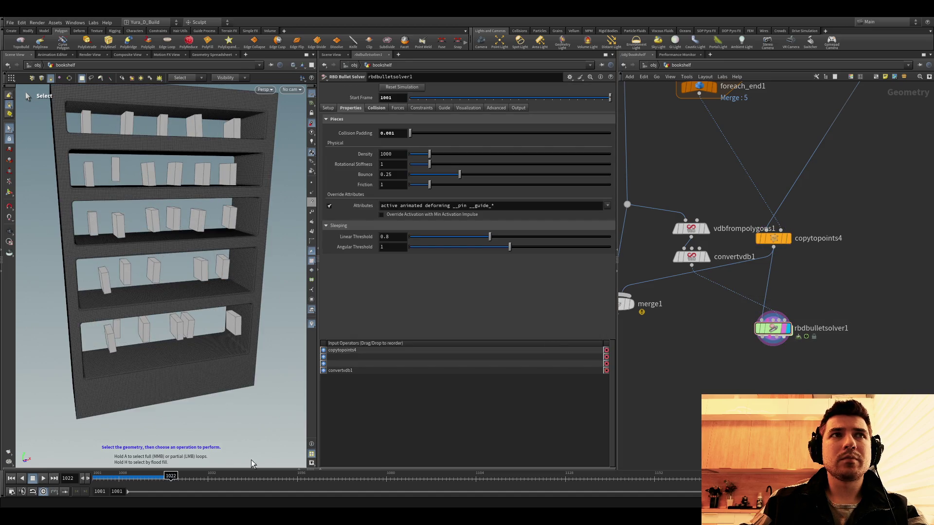
{"action": "key", "text": "ctrl+Up"}
{"action": "middle_click_drag", "start_coordinate": [807, 250], "coordinate": [793, 276]}
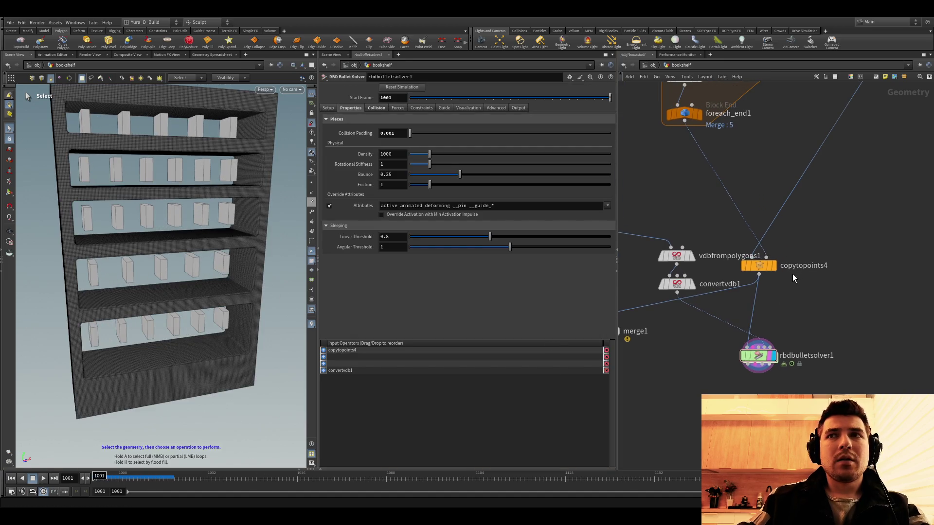
- Delete the VDB collision nodes vdbfrompolygons1 and convertvdb1 after checking copytopoints4's boxes
{"action": "left_click", "coordinate": [759, 266]}
{"action": "key", "text": "r"}
{"action": "middle_click_drag", "start_coordinate": [693, 378], "coordinate": [733, 363]}
{"action": "left_click_drag", "start_coordinate": [691, 229], "coordinate": [793, 352]}
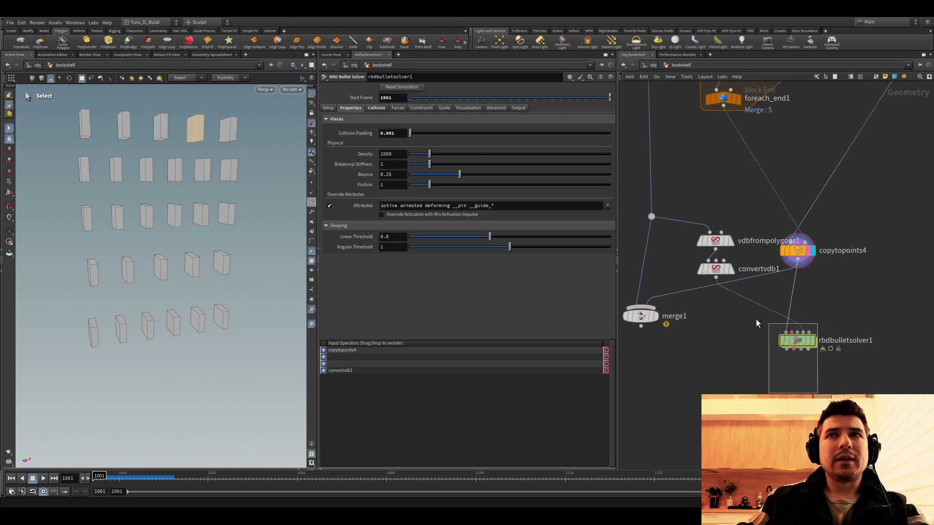
{"action": "key", "text": "Delete"}
- Compare merge1's merged bookshelf output with copytopoints4's separate copied books
{"action": "mouse_move", "coordinate": [700, 202]}
{"action": "middle_mouse_down"}
{"action": "mouse_move", "coordinate": [675, 270]}
{"action": "mouse_move", "coordinate": [724, 318]}
{"action": "mouse_move", "coordinate": [673, 360]}
{"action": "middle_mouse_up"}
{"action": "left_click", "coordinate": [687, 391]}
{"action": "key", "text": "r"}
{"action": "key", "text": "Escape"}
{"action": "mouse_move", "coordinate": [161, 234]}
{"action": "left_mouse_down"}
{"action": "mouse_move", "coordinate": [183, 256]}
{"action": "mouse_move", "coordinate": [189, 296]}
{"action": "mouse_move", "coordinate": [202, 281]}
{"action": "mouse_move", "coordinate": [200, 292]}
{"action": "left_mouse_up"}
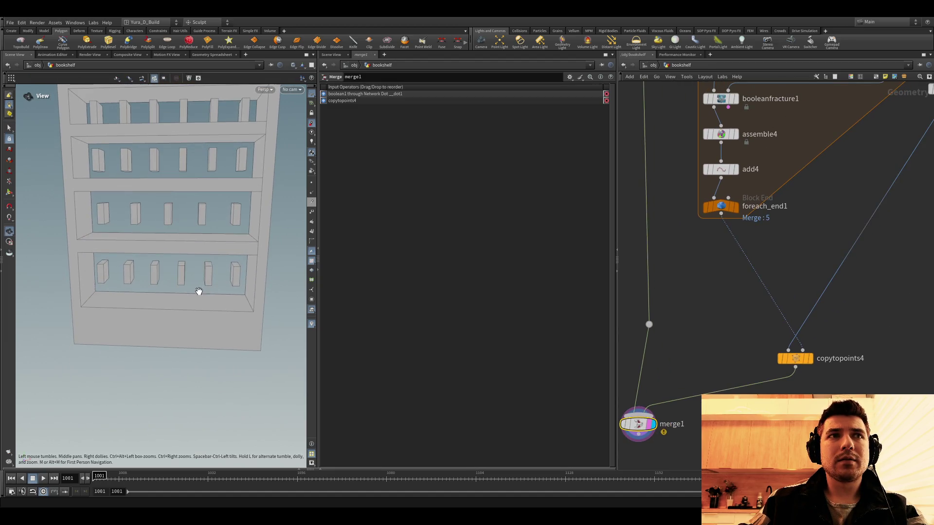
{"action": "key", "text": "s"}
{"action": "key", "text": "r"}
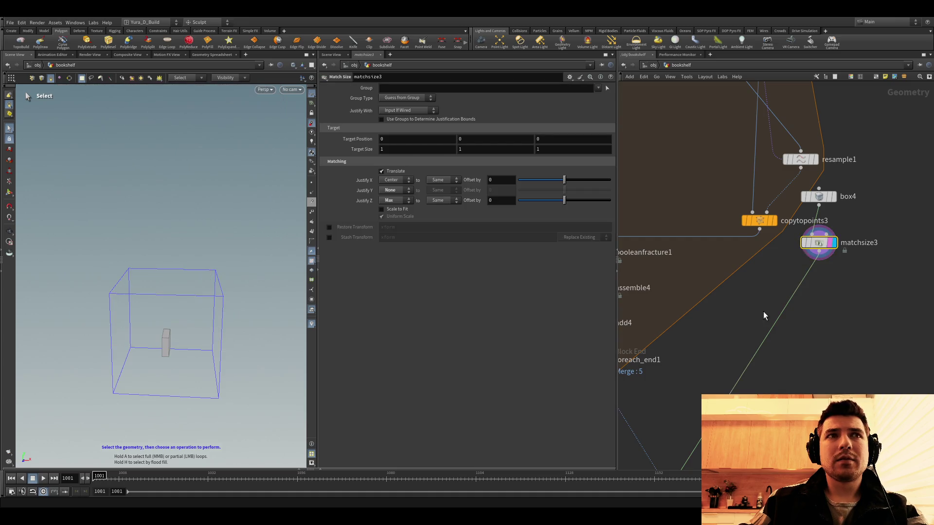
{"action": "middle_click_drag", "start_coordinate": [763, 311], "coordinate": [829, 357]}
{"action": "key", "text": "r"}
{"action": "mouse_move", "coordinate": [711, 371]}
{"action": "middle_mouse_down"}
{"action": "mouse_move", "coordinate": [740, 338]}
{"action": "mouse_move", "coordinate": [711, 352]}
{"action": "mouse_move", "coordinate": [843, 290]}
{"action": "middle_mouse_up"}
{"action": "left_click", "coordinate": [673, 402]}
{"action": "key", "text": "r"}
- Inspect matchsize3's single book box and foreach_end1's loop output and settings
{"action": "left_click", "coordinate": [799, 242]}
{"action": "key", "text": "r"}
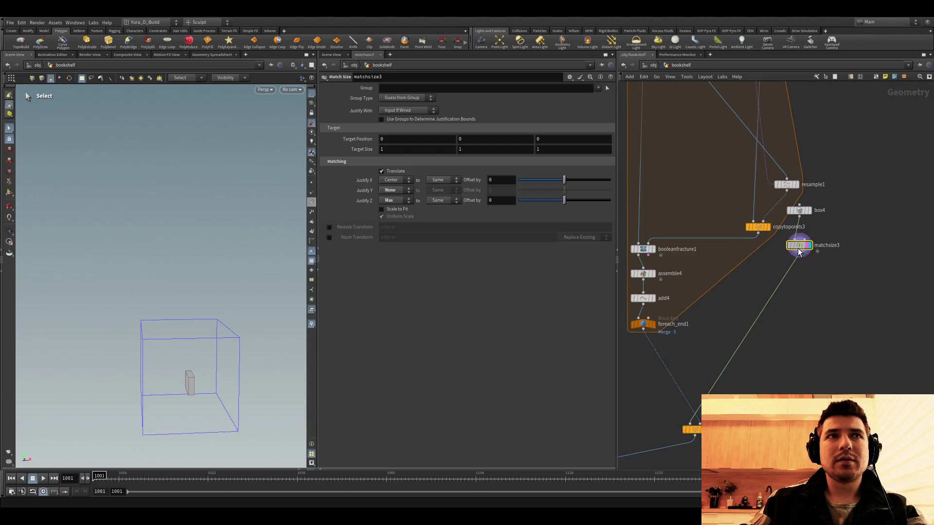
{"action": "left_click_drag", "start_coordinate": [799, 242], "coordinate": [800, 273]}
{"action": "middle_click_drag", "start_coordinate": [829, 258], "coordinate": [871, 238]}
{"action": "left_click", "coordinate": [686, 305]}
{"action": "key", "text": "r"}
{"action": "mouse_move", "coordinate": [725, 159]}
{"action": "middle_mouse_down"}
{"action": "mouse_move", "coordinate": [723, 323]}
{"action": "mouse_move", "coordinate": [772, 349]}
{"action": "middle_mouse_up"}
{"action": "left_click", "coordinate": [790, 306]}
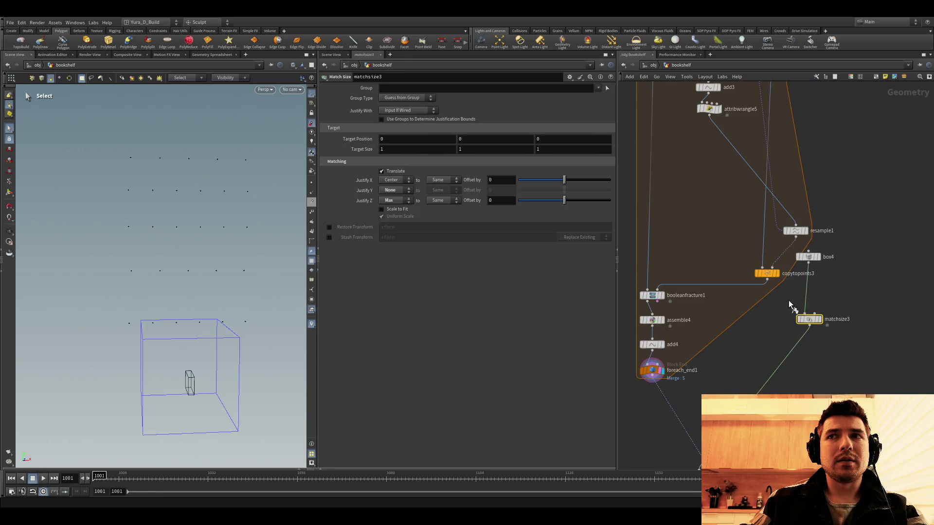
{"action": "left_click", "coordinate": [720, 361]}
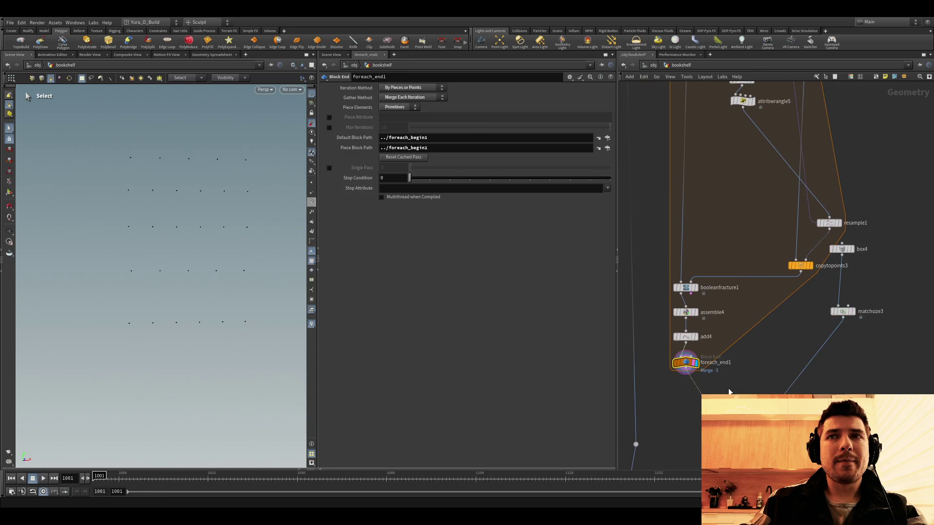
{"action": "scroll", "coordinate": [702, 285], "scroll_direction": "up", "scroll_amount": 10}
- Display blast6 to isolate the five shelf boards and tidy the network around the loop
{"action": "left_click", "coordinate": [751, 207]}
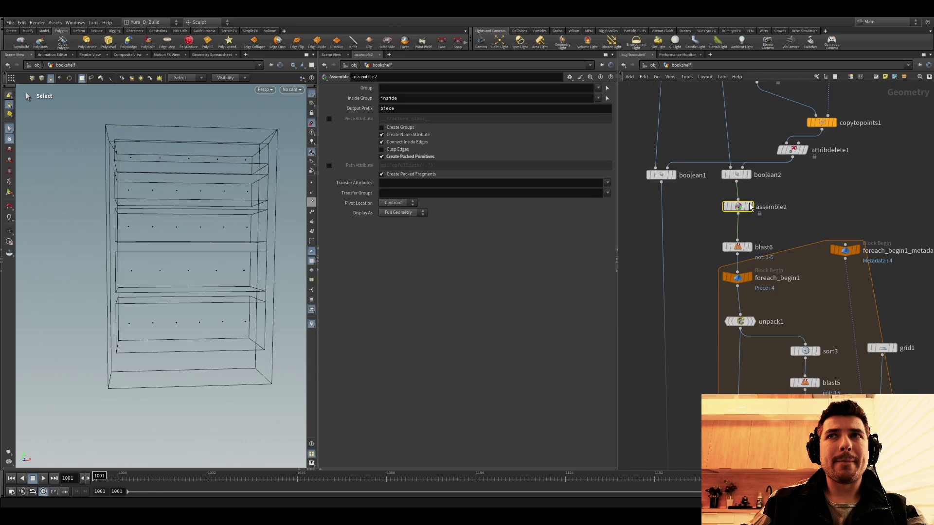
{"action": "left_click", "coordinate": [751, 207]}
{"action": "mouse_move", "coordinate": [710, 232]}
{"action": "middle_mouse_down"}
{"action": "mouse_move", "coordinate": [737, 176]}
{"action": "mouse_move", "coordinate": [720, 245]}
{"action": "middle_mouse_up"}
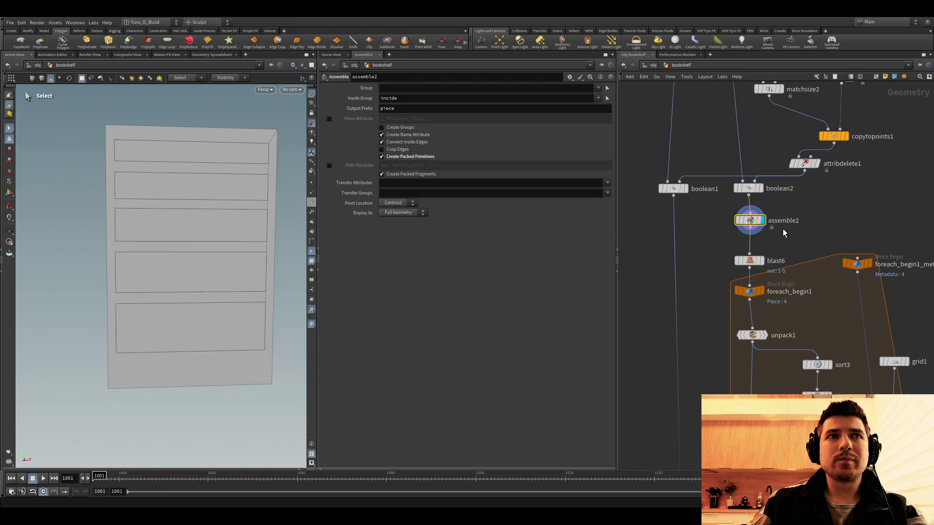
{"action": "left_click", "coordinate": [744, 262]}
{"action": "left_click", "coordinate": [738, 267]}
{"action": "middle_click_drag", "start_coordinate": [684, 354], "coordinate": [695, 213]}
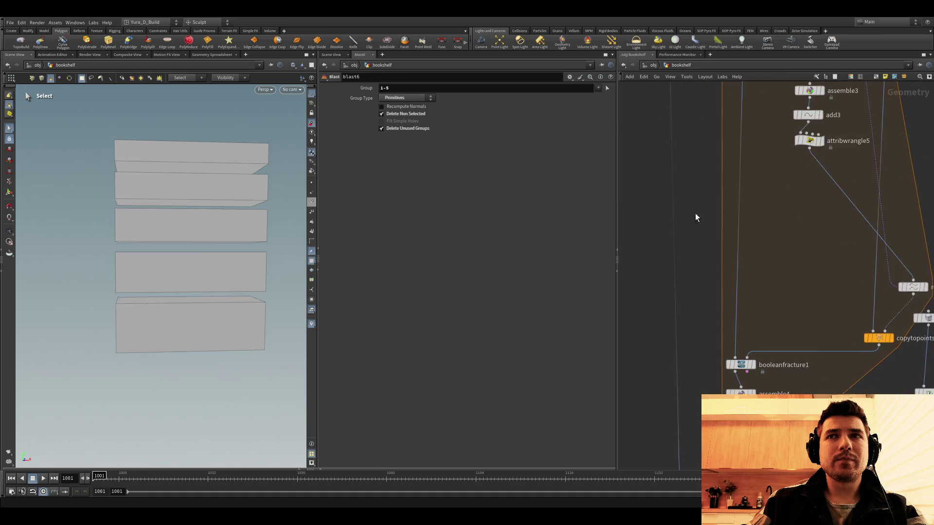
{"action": "mouse_move", "coordinate": [695, 364]}
{"action": "middle_mouse_down"}
{"action": "mouse_move", "coordinate": [700, 381]}
{"action": "mouse_move", "coordinate": [700, 336]}
{"action": "middle_mouse_up"}
{"action": "left_click", "coordinate": [728, 408]}
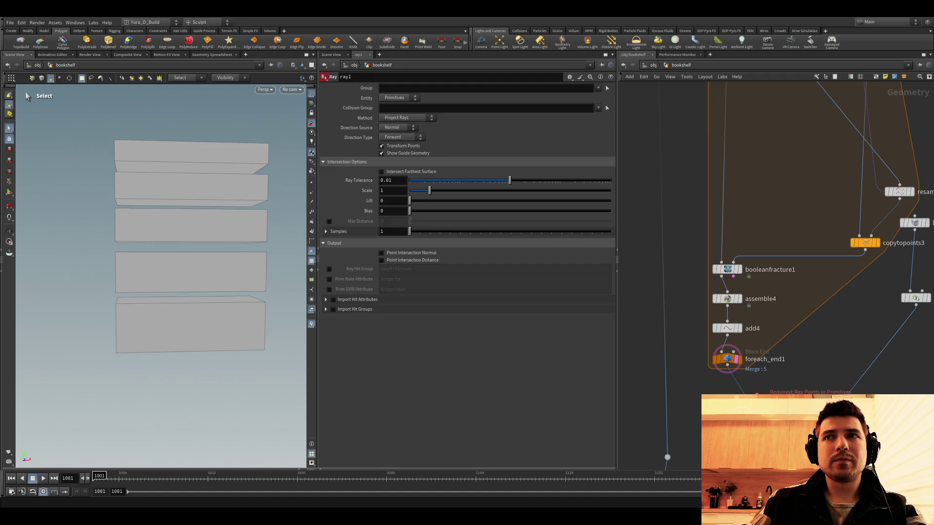
- Keep ray1's method on Project Rays after briefly trying Minimum Distance
{"action": "scroll", "coordinate": [754, 350], "scroll_direction": "down", "scroll_amount": 3}
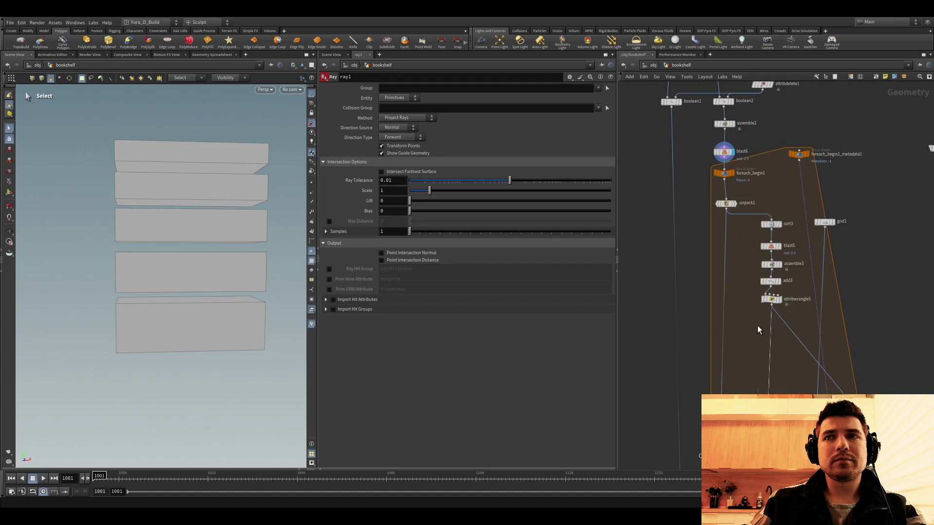
{"action": "scroll", "coordinate": [738, 180], "scroll_direction": "up", "scroll_amount": 1}
{"action": "scroll", "coordinate": [737, 180], "scroll_direction": "up", "scroll_amount": 2}
{"action": "double_click", "coordinate": [749, 388]}
{"action": "type", "text": "r"}
{"action": "left_click", "coordinate": [408, 117]}
{"action": "left_click", "coordinate": [410, 128]}
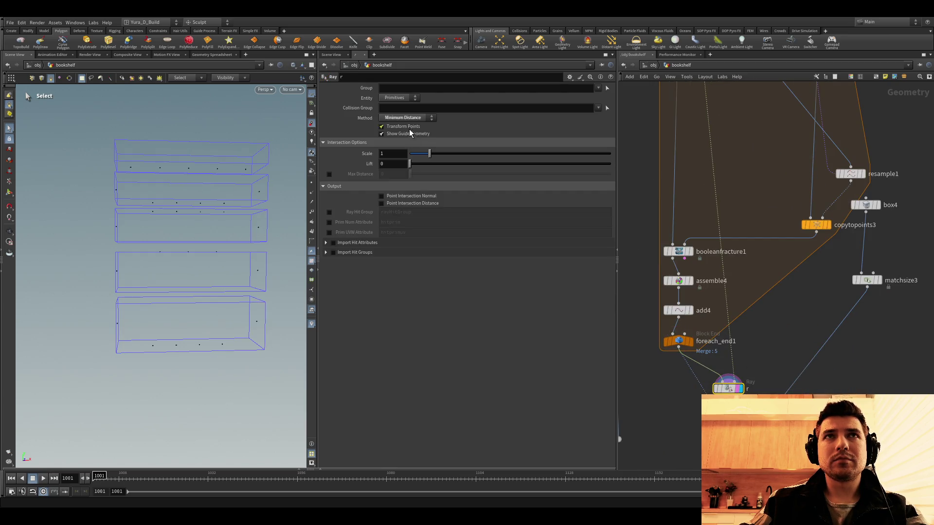
{"action": "key", "text": "ctrl+z"}
{"action": "key", "text": "Escape"}
{"action": "left_click_drag", "start_coordinate": [152, 328], "coordinate": [157, 335]}
{"action": "scroll", "coordinate": [733, 214], "scroll_direction": "down", "scroll_amount": 4}
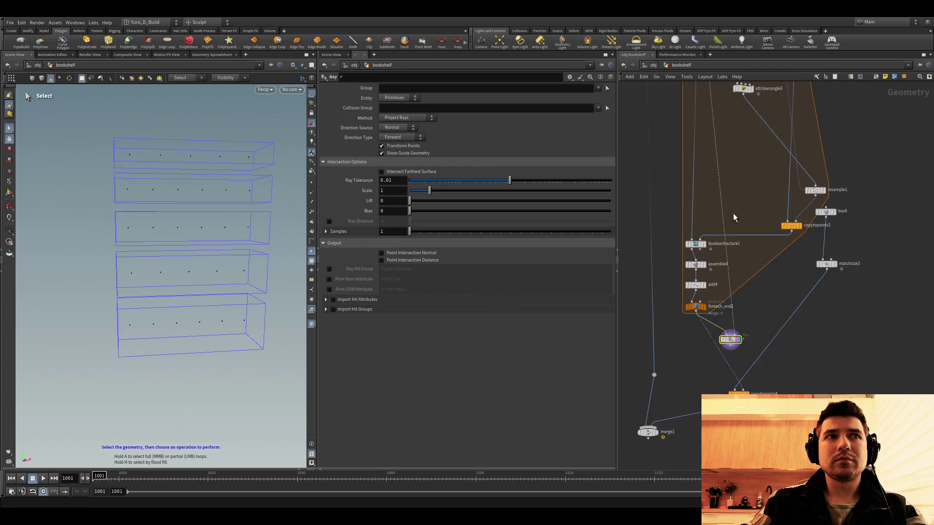
{"action": "key", "text": "s"}
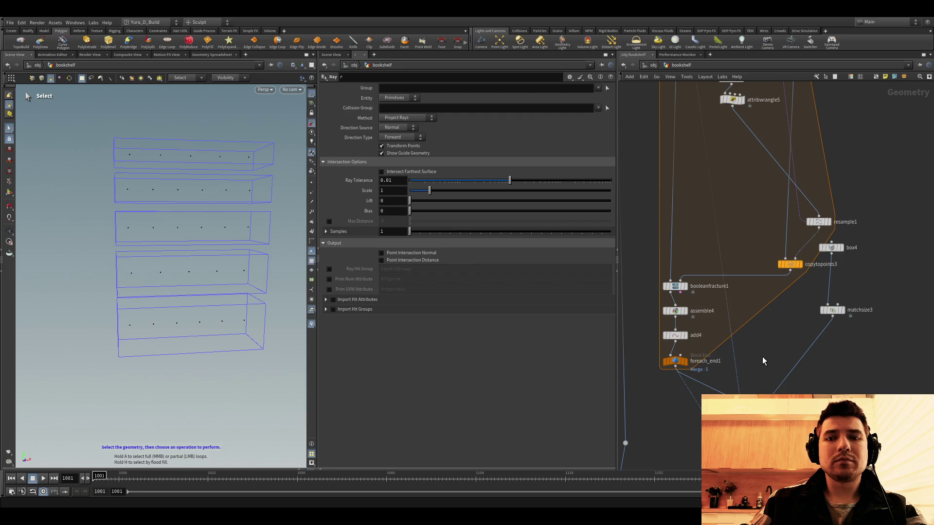
- Add a Blast node, blast7, after foreach_end1
{"action": "key", "text": "Tab"}
{"action": "type", "text": "blast"}
{"action": "key", "text": "Return"}
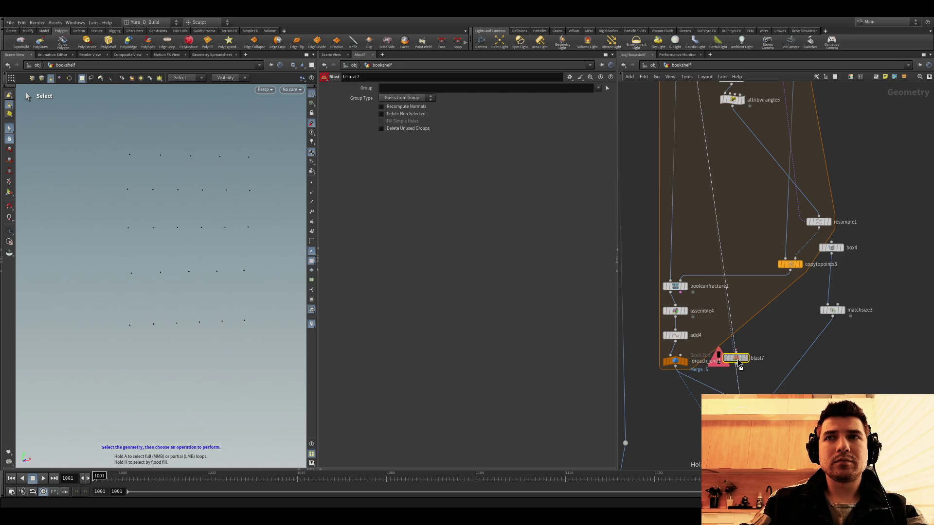
{"action": "left_click", "coordinate": [753, 357]}
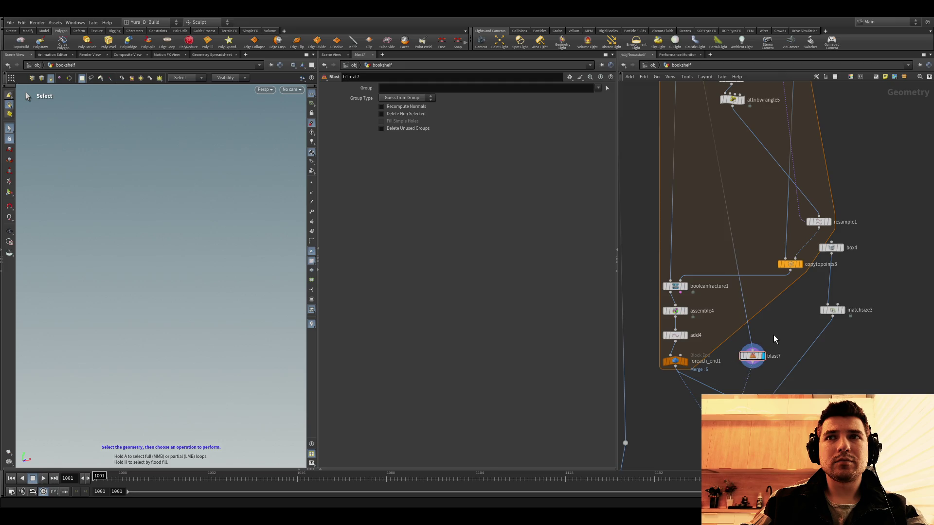
- Insert a Group Create node above blast7 with Base Group off and Keep by Normals on
{"action": "key", "text": "Tab"}
{"action": "type", "text": "group"}
{"action": "key", "text": "Return"}
{"action": "left_click", "coordinate": [753, 332]}
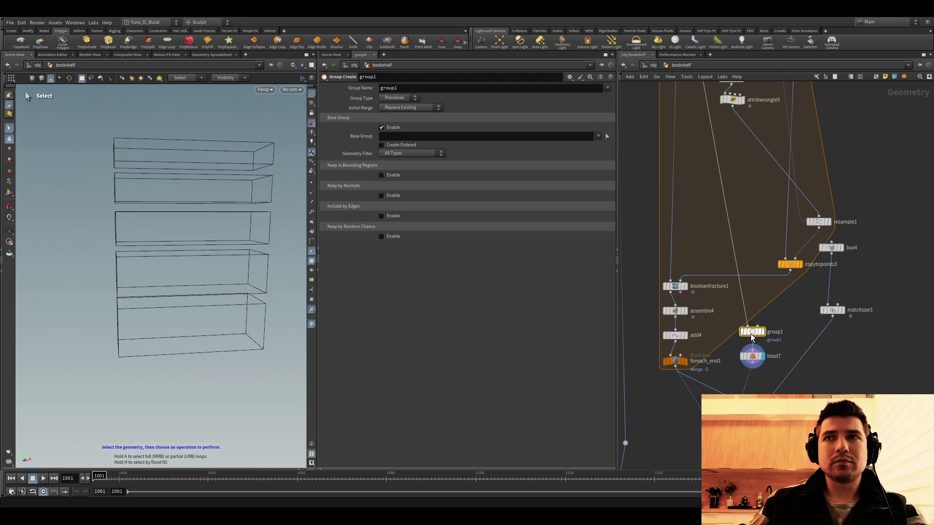
{"action": "left_click", "coordinate": [402, 128]}
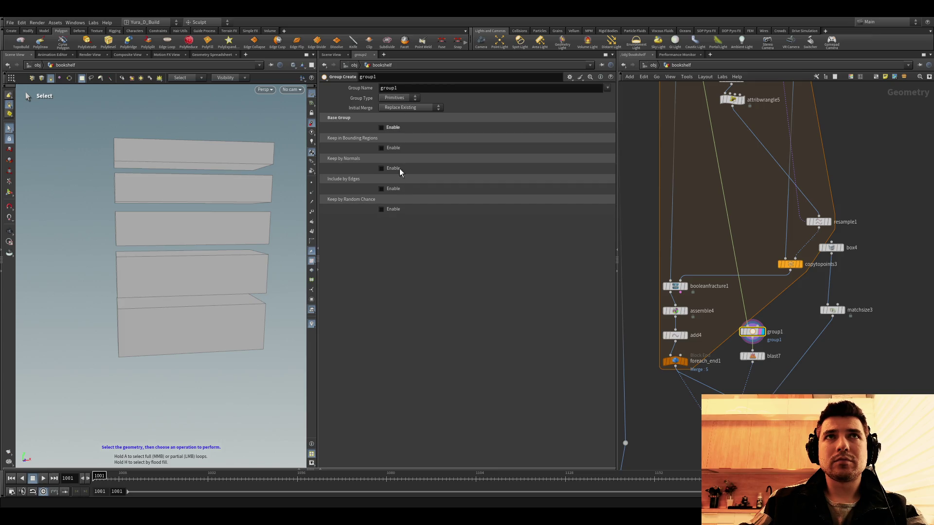
{"action": "left_click", "coordinate": [393, 169]}
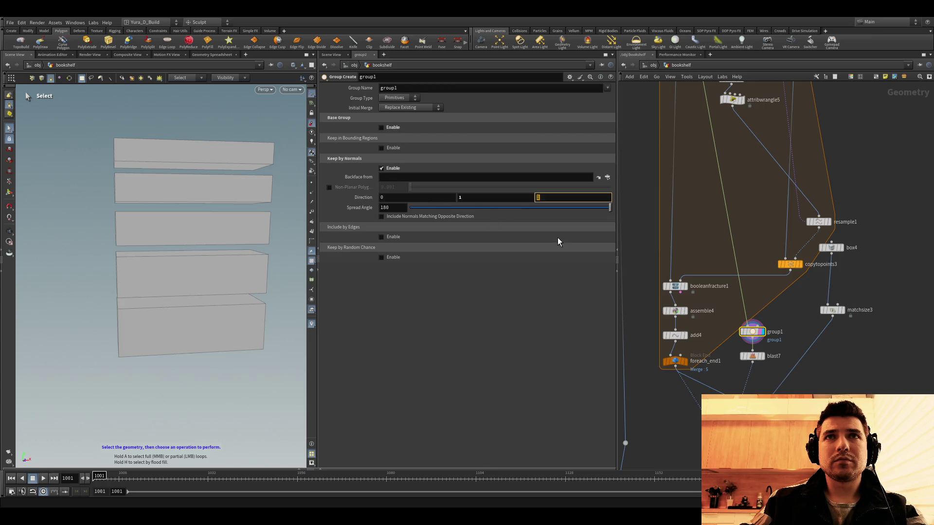
- Experiment with group1's normal direction and spread angle (16.2, 19.2) while viewing the shelves
{"action": "key", "text": "Return"}
{"action": "mouse_move", "coordinate": [505, 208]}
{"action": "left_mouse_down"}
{"action": "mouse_move", "coordinate": [417, 208]}
{"action": "mouse_move", "coordinate": [427, 208]}
{"action": "left_mouse_up"}
{"action": "left_click_drag", "start_coordinate": [285, 225], "coordinate": [204, 194]}
{"action": "left_click", "coordinate": [494, 197]}
{"action": "type", "text": "-1"}
{"action": "key", "text": "Return"}
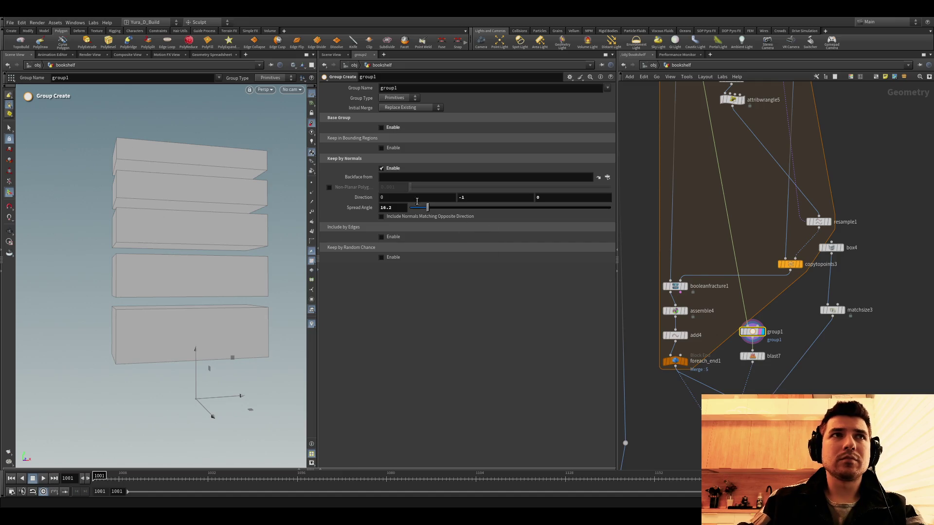
{"action": "left_click_drag", "start_coordinate": [210, 246], "coordinate": [233, 241]}
{"action": "left_click", "coordinate": [481, 209]}
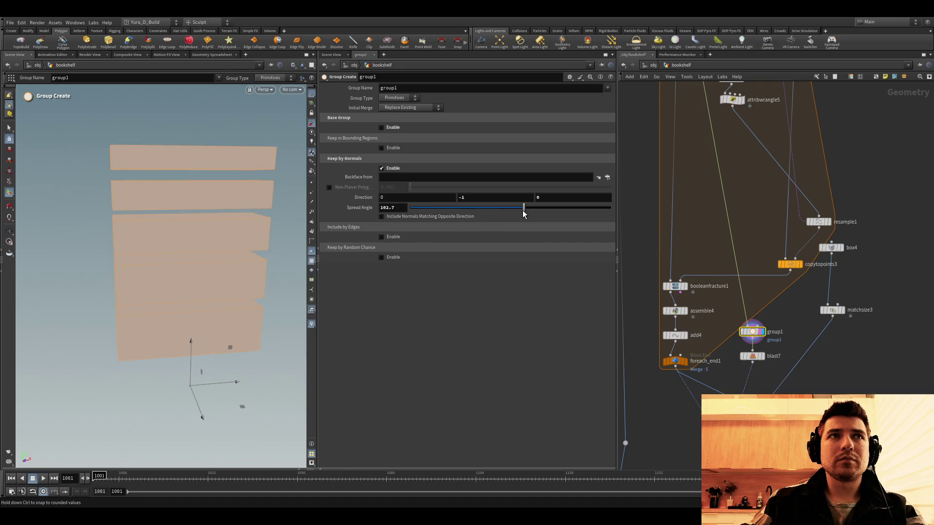
{"action": "left_click_drag", "start_coordinate": [503, 211], "coordinate": [506, 210]}
{"action": "mouse_move", "coordinate": [194, 271]}
{"action": "left_mouse_down"}
{"action": "mouse_move", "coordinate": [200, 217]}
{"action": "mouse_move", "coordinate": [224, 243]}
{"action": "left_mouse_up"}
{"action": "left_click_drag", "start_coordinate": [443, 208], "coordinate": [432, 209]}
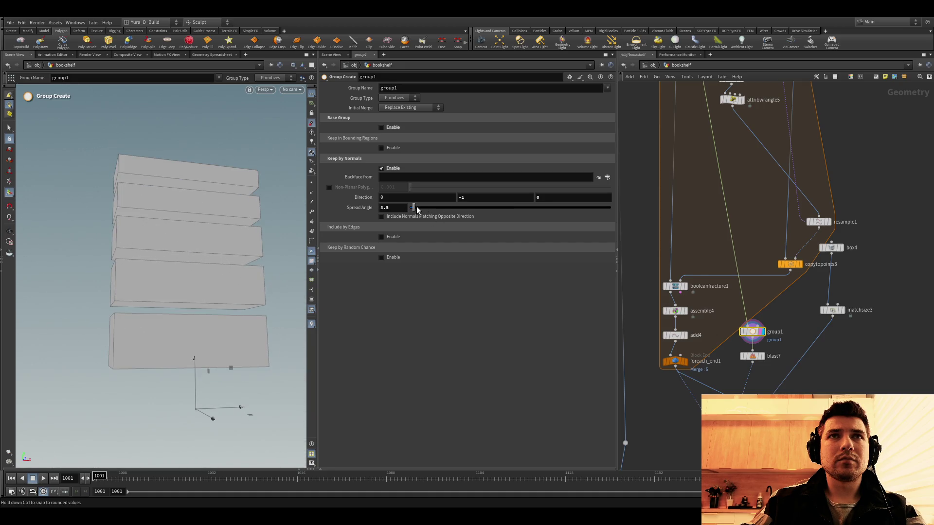
{"action": "mouse_move", "coordinate": [212, 274]}
{"action": "left_mouse_down"}
{"action": "mouse_move", "coordinate": [203, 279]}
{"action": "mouse_move", "coordinate": [227, 235]}
{"action": "mouse_move", "coordinate": [235, 287]}
{"action": "mouse_move", "coordinate": [261, 265]}
{"action": "mouse_move", "coordinate": [246, 282]}
{"action": "mouse_move", "coordinate": [287, 265]}
{"action": "left_mouse_up"}
- Narrow group1's spread angle to 14.9 so only upward shelf faces are grouped
{"action": "key", "text": "Return"}
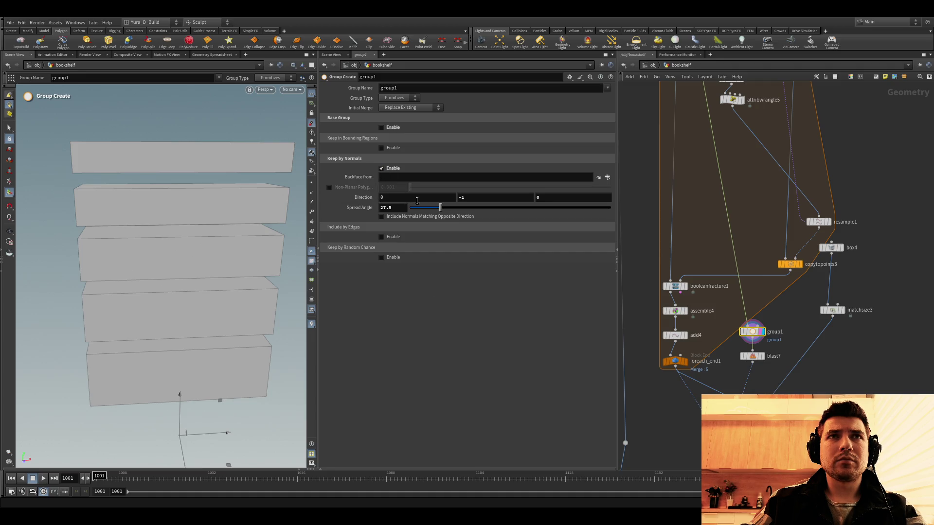
{"action": "left_click_drag", "start_coordinate": [260, 228], "coordinate": [272, 262], "text": "alt"}
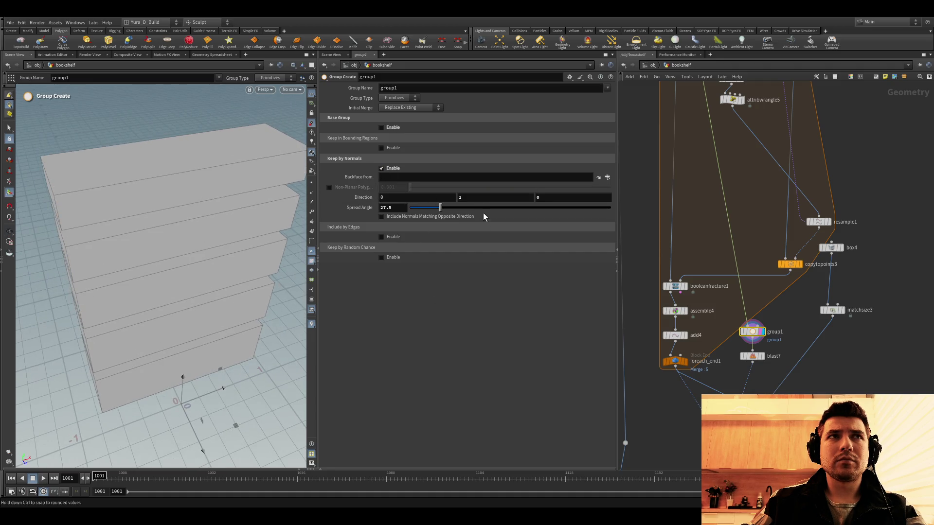
{"action": "mouse_move", "coordinate": [497, 208]}
{"action": "left_mouse_down"}
{"action": "mouse_move", "coordinate": [511, 208]}
{"action": "mouse_move", "coordinate": [479, 210]}
{"action": "left_mouse_up"}
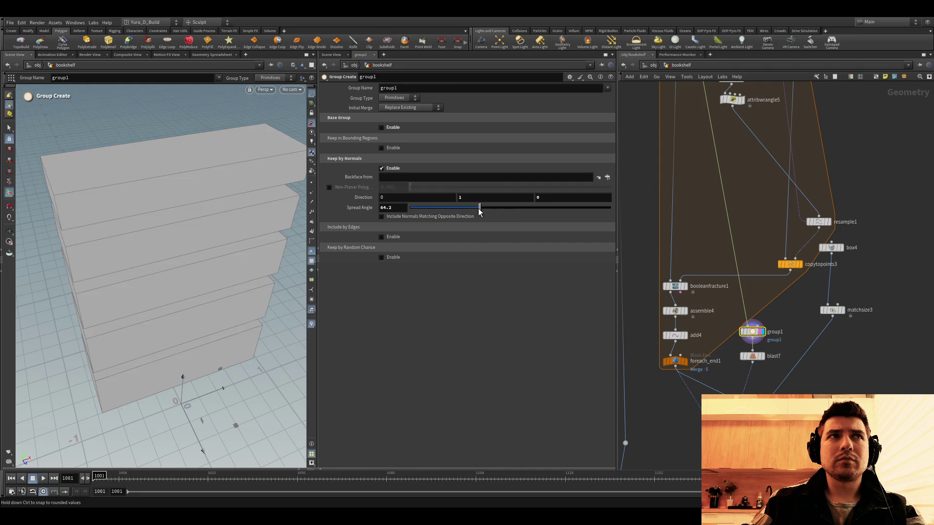
{"action": "left_click_drag", "start_coordinate": [418, 211], "coordinate": [426, 211]}
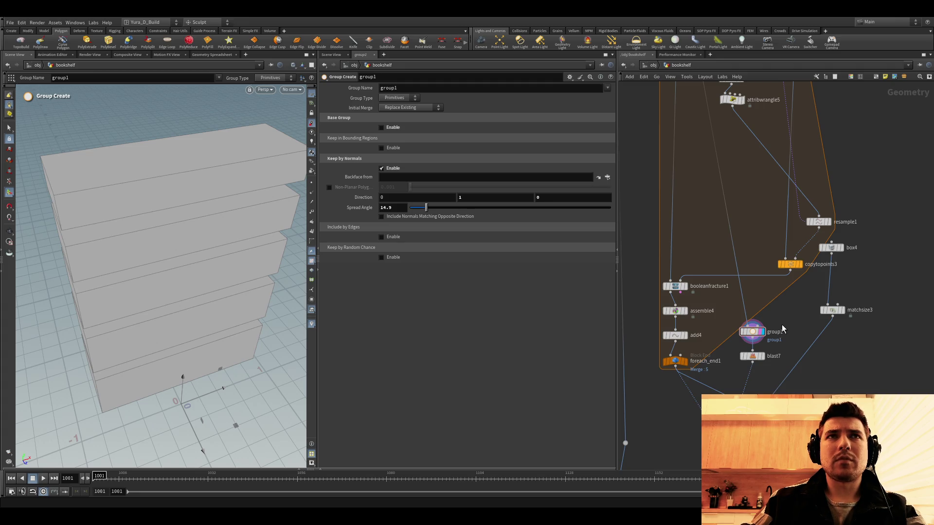
{"action": "key", "text": "Tab"}
{"action": "type", "text": "normal"}
{"action": "key", "text": "Return"}
- Add a Normal node above group1 computing normals per primitive
{"action": "left_click", "coordinate": [773, 307]}
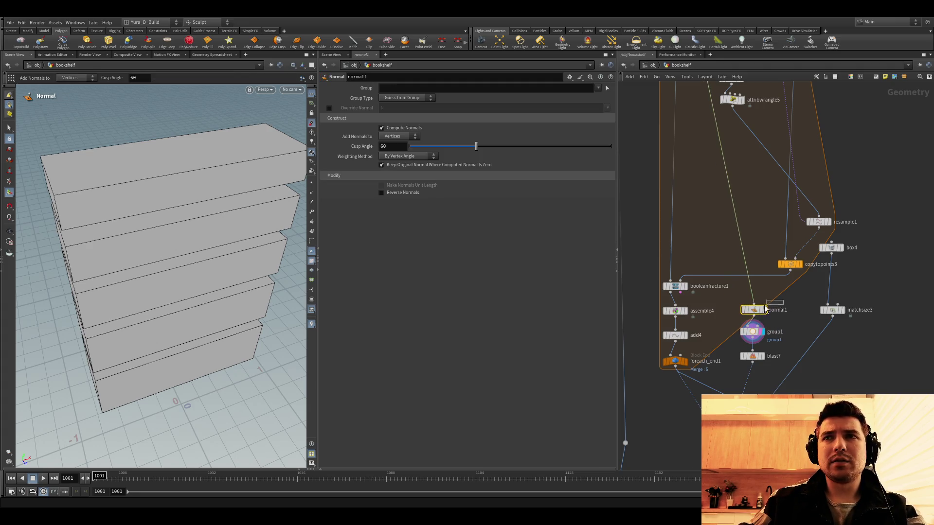
{"action": "left_click", "coordinate": [396, 146]}
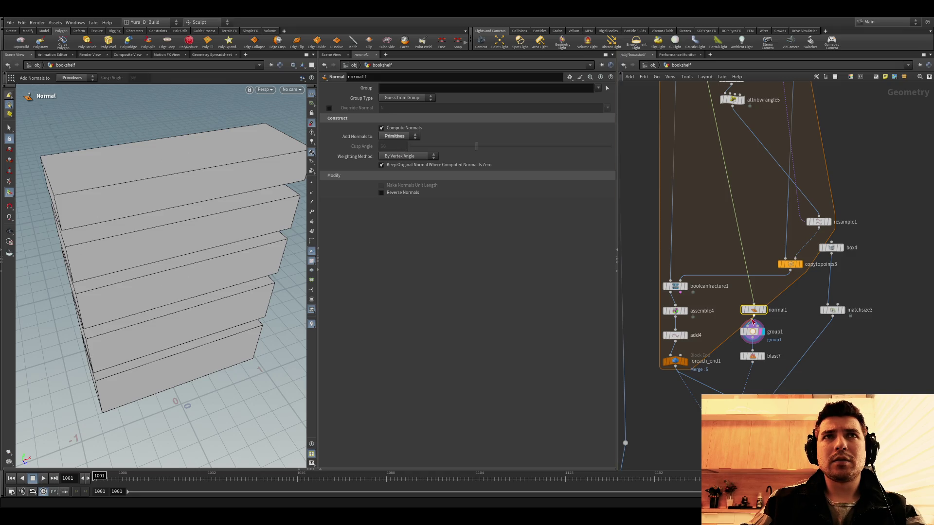
{"action": "left_click", "coordinate": [754, 357]}
{"action": "left_click", "coordinate": [752, 331]}
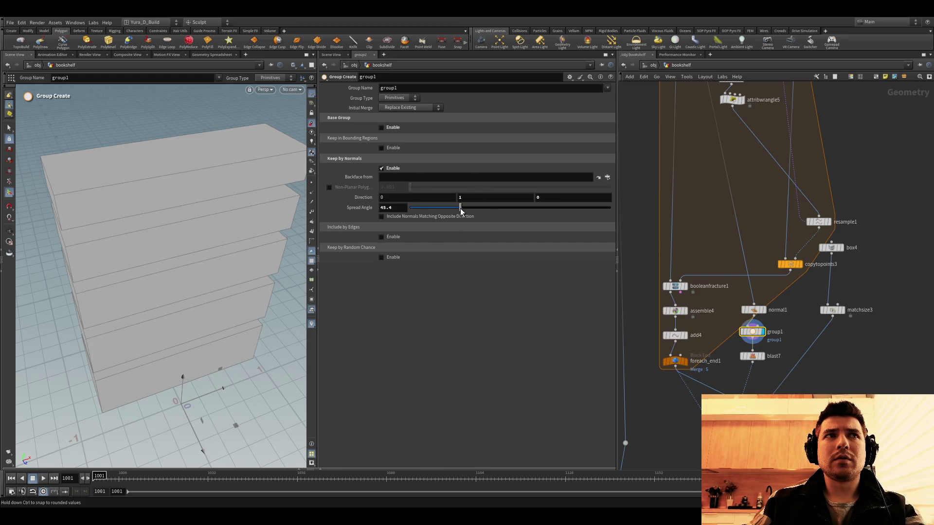
- Widen group1's spread angle to 91.7 and inspect the top shelf board
{"action": "mouse_move", "coordinate": [486, 212]}
{"action": "left_mouse_down"}
{"action": "mouse_move", "coordinate": [527, 213]}
{"action": "mouse_move", "coordinate": [512, 213]}
{"action": "left_mouse_up"}
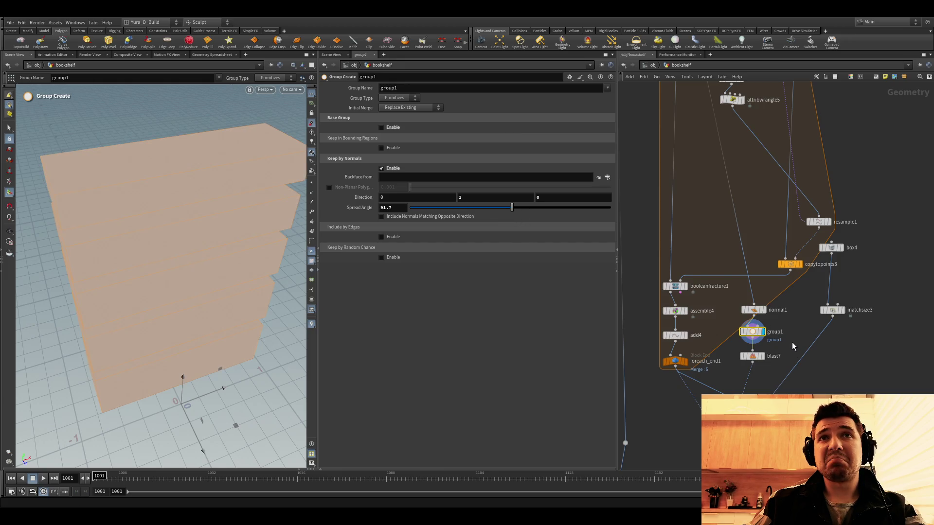
{"action": "mouse_move", "coordinate": [209, 285]}
{"action": "left_mouse_down", "text": "alt"}
{"action": "mouse_move", "coordinate": [225, 208]}
{"action": "mouse_move", "coordinate": [317, 235]}
{"action": "left_mouse_up", "text": "alt"}
{"action": "mouse_move", "coordinate": [253, 182]}
{"action": "left_mouse_down", "text": "alt"}
{"action": "mouse_move", "coordinate": [219, 267]}
{"action": "mouse_move", "coordinate": [58, 166]}
{"action": "left_mouse_up", "text": "alt"}
{"action": "left_click", "coordinate": [9, 128]}
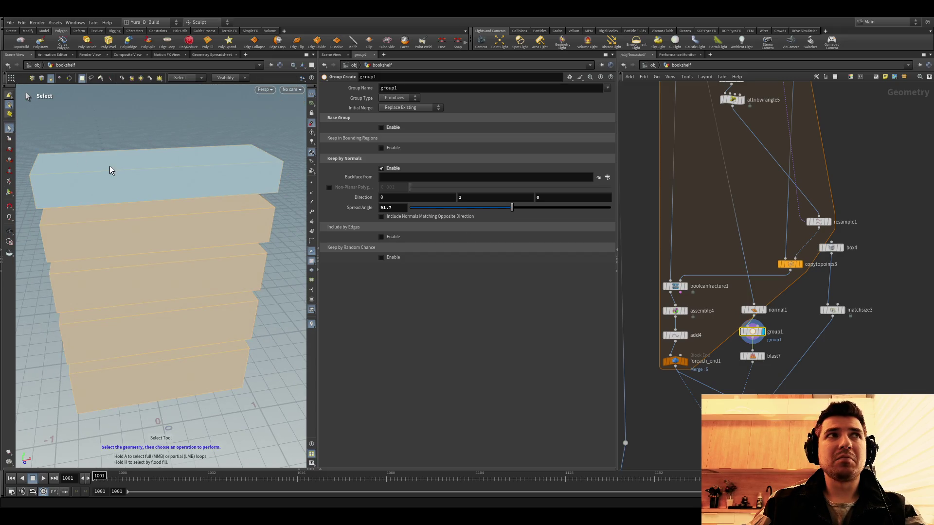
{"action": "left_click", "coordinate": [120, 167]}
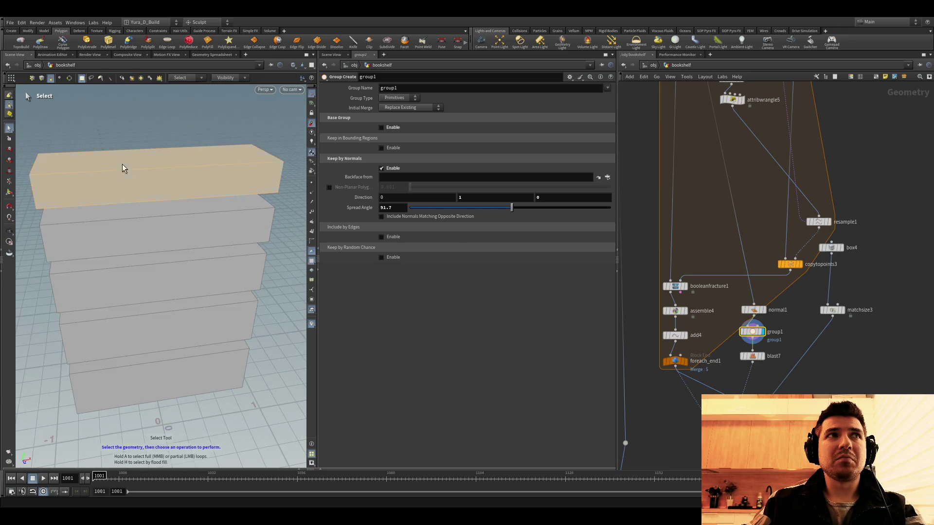
- Add an Unpack node above the normals, removing an accidental Point Split node
{"action": "left_click", "coordinate": [794, 329]}
{"action": "key", "text": "Delete"}
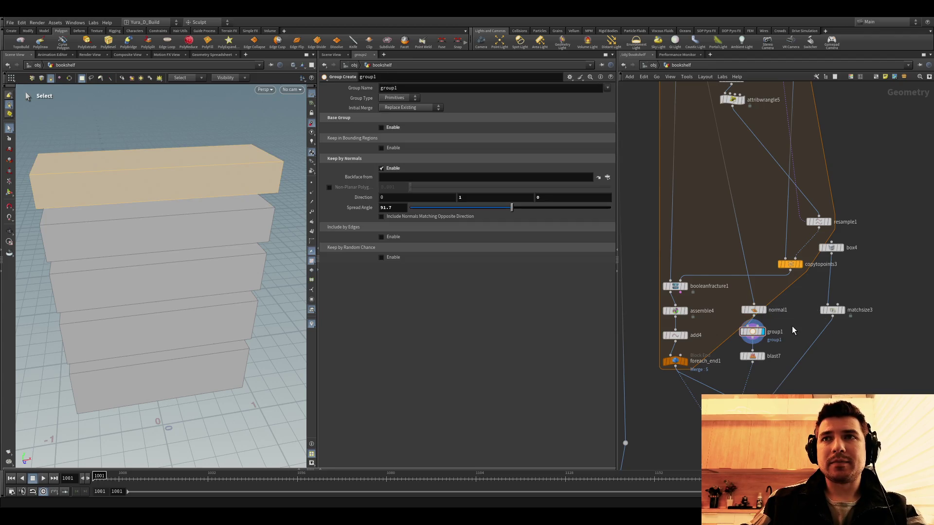
{"action": "left_click", "coordinate": [792, 326]}
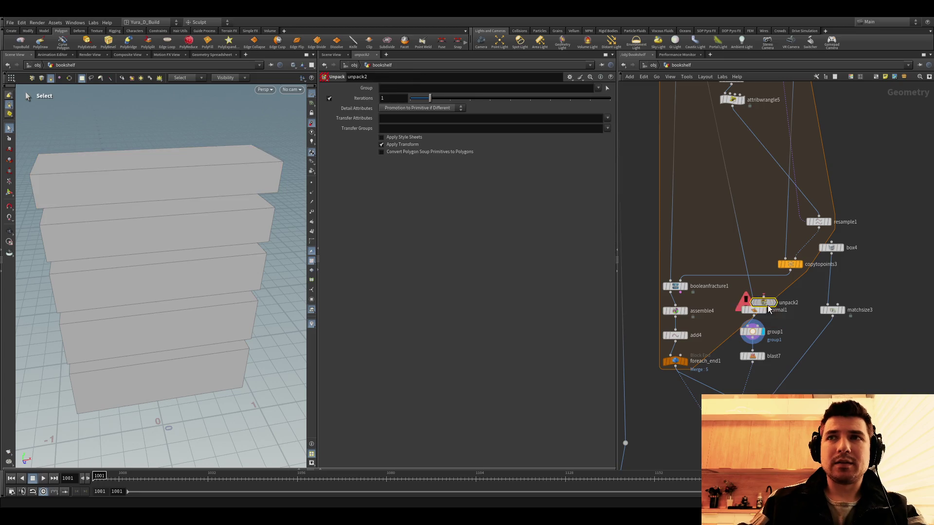
- Set group1's spread angle to 30.6 and its direction Y to -1
{"action": "left_click", "coordinate": [753, 342]}
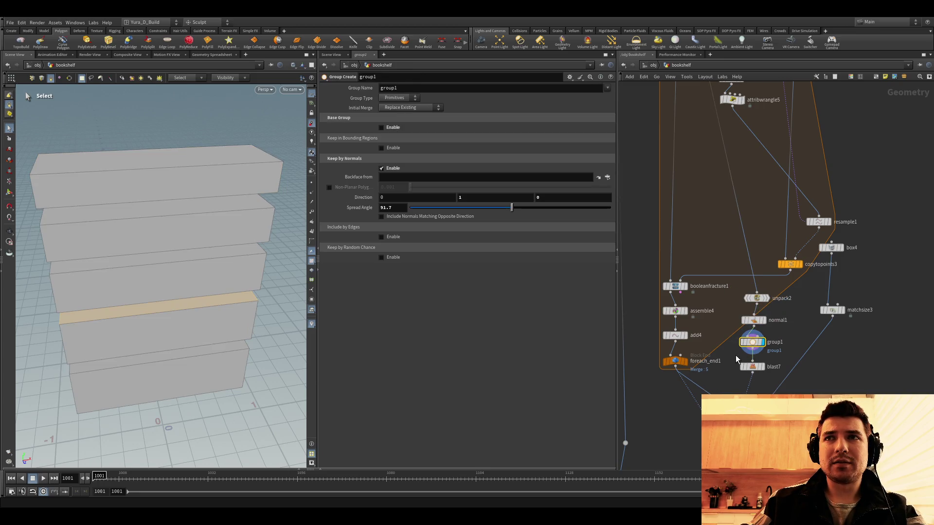
{"action": "scroll", "coordinate": [215, 258], "scroll_direction": "up", "scroll_amount": 5}
{"action": "key", "text": "Return"}
{"action": "key", "text": "n"}
{"action": "double_click", "coordinate": [777, 342]}
{"action": "key", "text": "Escape"}
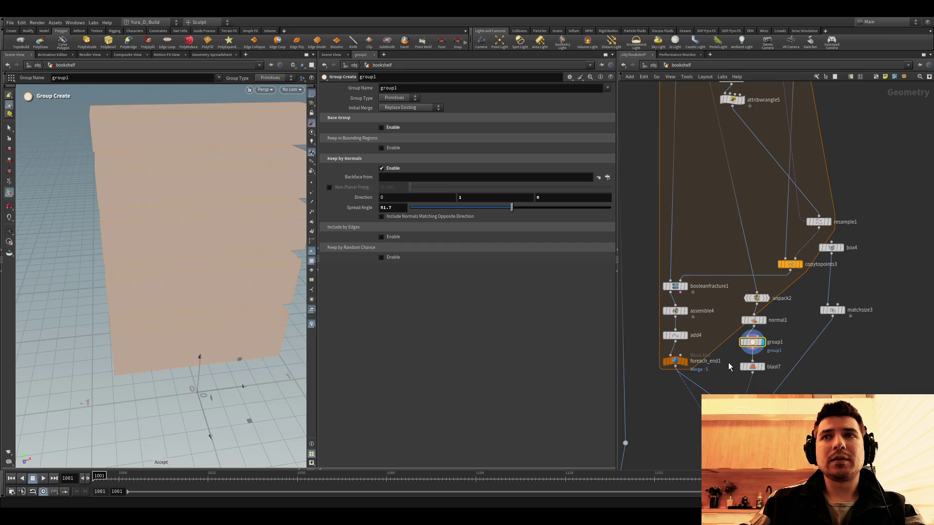
{"action": "left_click_drag", "start_coordinate": [512, 207], "coordinate": [443, 208]}
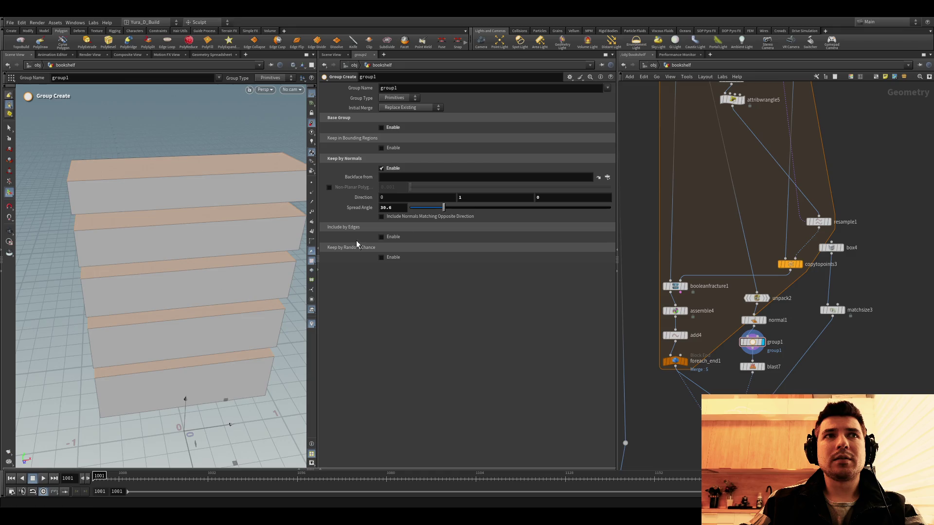
{"action": "key", "text": "Escape"}
{"action": "middle_click_drag", "start_coordinate": [177, 282], "coordinate": [177, 252]}
{"action": "scroll", "coordinate": [176, 252], "scroll_direction": "down", "scroll_amount": 3}
{"action": "key", "text": "Return"}
{"action": "left_click", "coordinate": [460, 197]}
{"action": "key", "text": "Return"}
- Name the group 'down' after checking the blast output
{"action": "left_click_drag", "start_coordinate": [141, 185], "coordinate": [193, 208]}
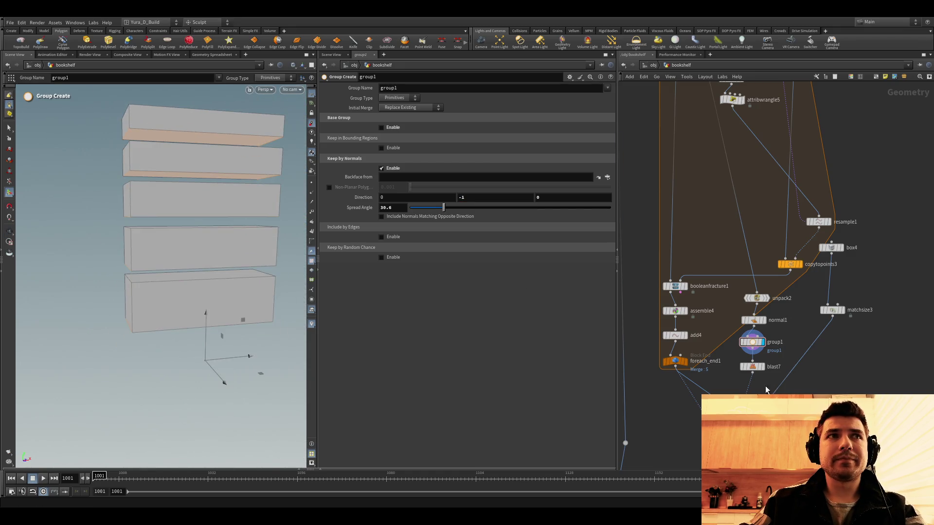
{"action": "middle_click_drag", "start_coordinate": [769, 390], "coordinate": [761, 372]}
{"action": "left_click", "coordinate": [744, 347]}
{"action": "left_click", "coordinate": [745, 323]}
{"action": "double_click", "coordinate": [389, 87]}
{"action": "type", "text": "down"}
{"action": "key", "text": "Return"}
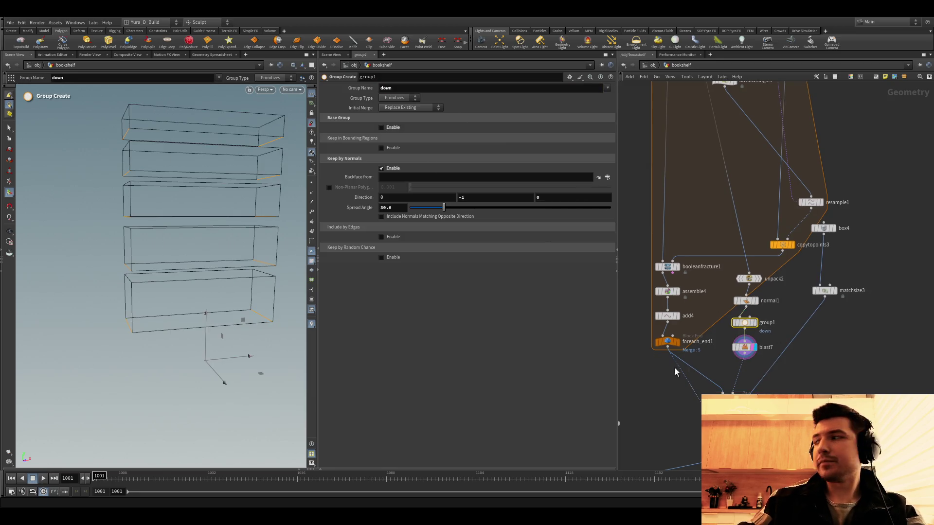
- Set blast7's Group field to 'down'
{"action": "left_click", "coordinate": [743, 348]}
{"action": "left_click", "coordinate": [421, 88]}
{"action": "type", "text": "down"}
{"action": "key", "text": "Return"}
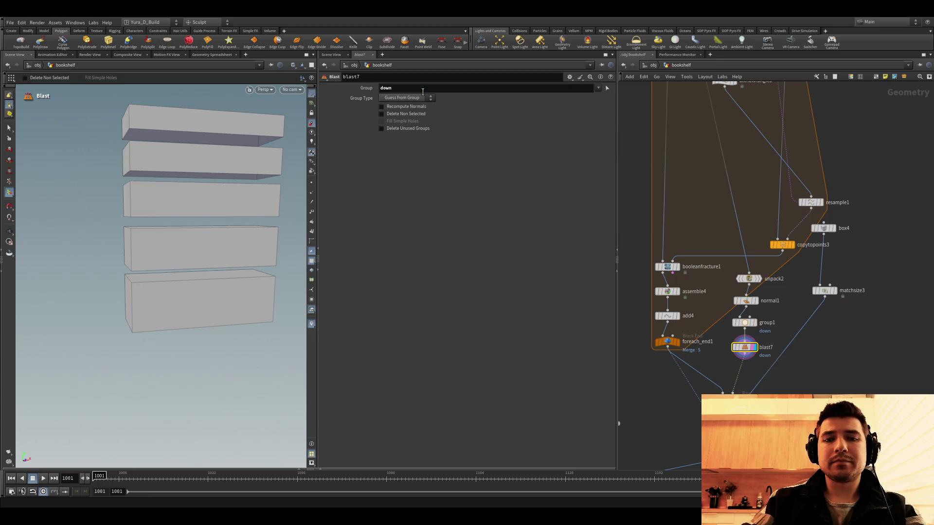
- Enable Delete Non Selected on blast7 and switch ray1 to Minimum Distance projection
{"action": "left_click", "coordinate": [382, 113]}
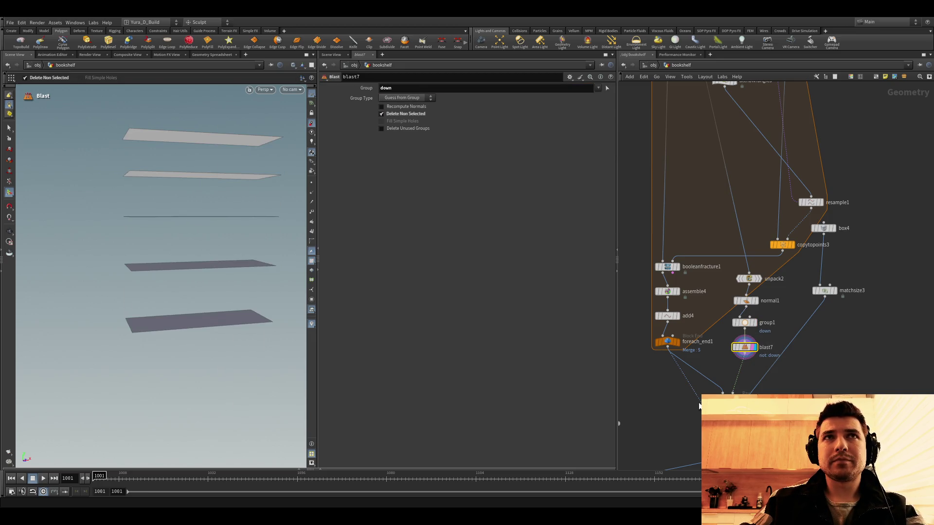
{"action": "left_click", "coordinate": [726, 392]}
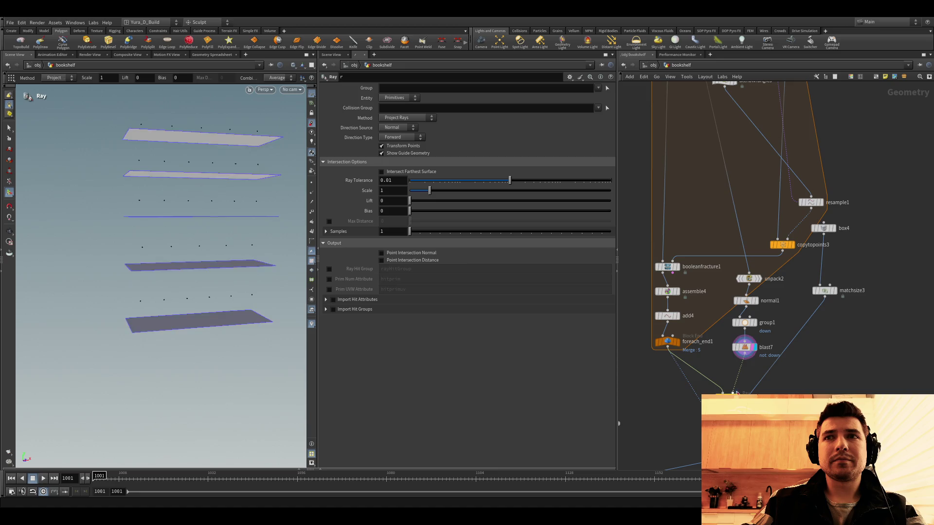
{"action": "left_click", "coordinate": [408, 127]}
{"action": "middle_click_drag", "start_coordinate": [681, 429], "coordinate": [683, 389]}
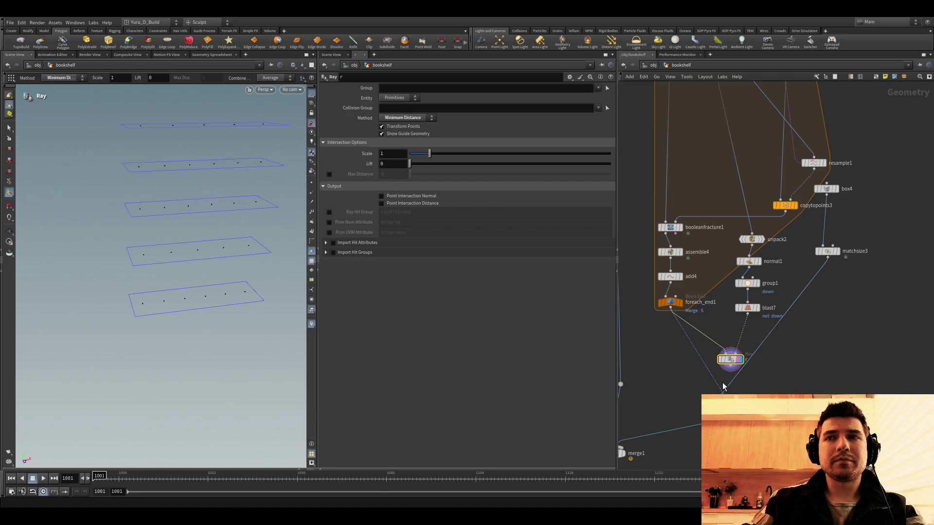
{"action": "left_click", "coordinate": [722, 407]}
{"action": "left_click", "coordinate": [662, 383]}
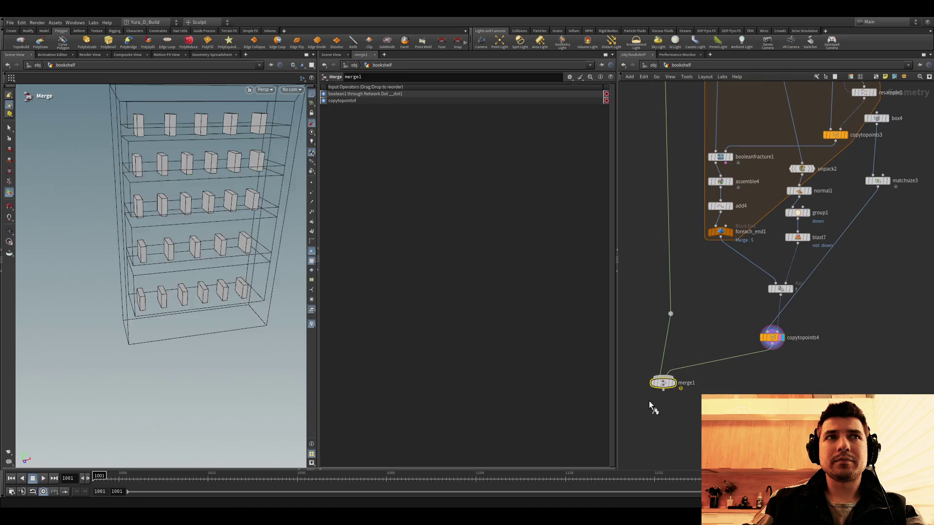
- Set matchsize3's Justify Y to Min so each book stands on its shelf
{"action": "left_click_drag", "start_coordinate": [272, 253], "coordinate": [190, 246]}
{"action": "scroll", "coordinate": [820, 291], "scroll_direction": "up", "scroll_amount": 2}
{"action": "mouse_move", "coordinate": [265, 202]}
{"action": "left_mouse_down"}
{"action": "mouse_move", "coordinate": [213, 223]}
{"action": "mouse_move", "coordinate": [233, 229]}
{"action": "mouse_move", "coordinate": [202, 238]}
{"action": "mouse_move", "coordinate": [176, 265]}
{"action": "left_mouse_up"}
{"action": "scroll", "coordinate": [753, 276], "scroll_direction": "up", "scroll_amount": 1}
{"action": "left_click", "coordinate": [762, 260]}
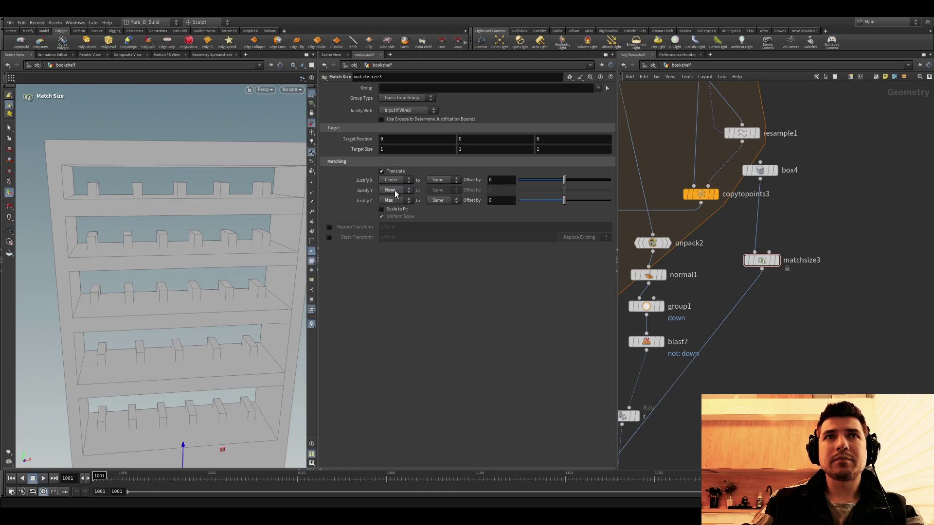
{"action": "left_click", "coordinate": [391, 211]}
{"action": "mouse_move", "coordinate": [219, 219]}
{"action": "left_mouse_down"}
{"action": "mouse_move", "coordinate": [199, 214]}
{"action": "mouse_move", "coordinate": [251, 152]}
{"action": "mouse_move", "coordinate": [212, 281]}
{"action": "mouse_move", "coordinate": [183, 258]}
{"action": "mouse_move", "coordinate": [196, 252]}
{"action": "left_mouse_up"}
{"action": "scroll", "coordinate": [211, 281], "scroll_direction": "down", "scroll_amount": 5}
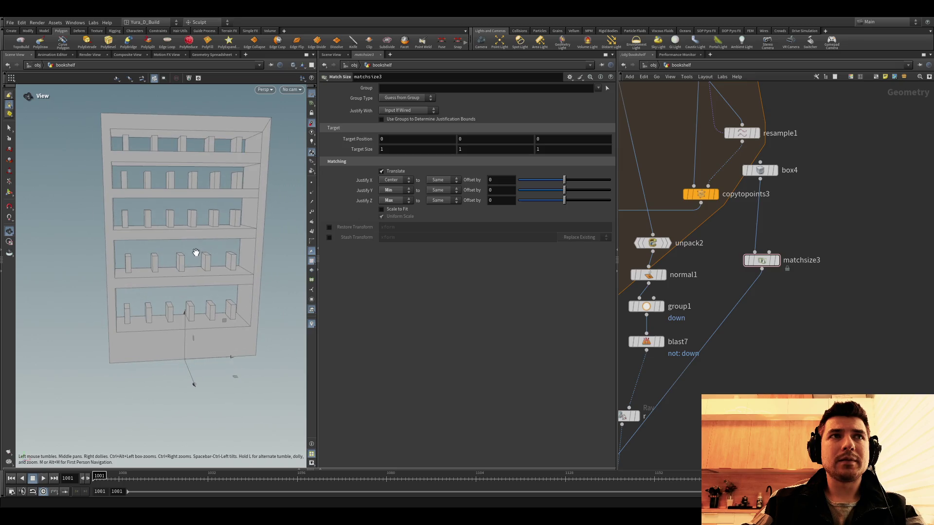
{"action": "key", "text": "Return"}
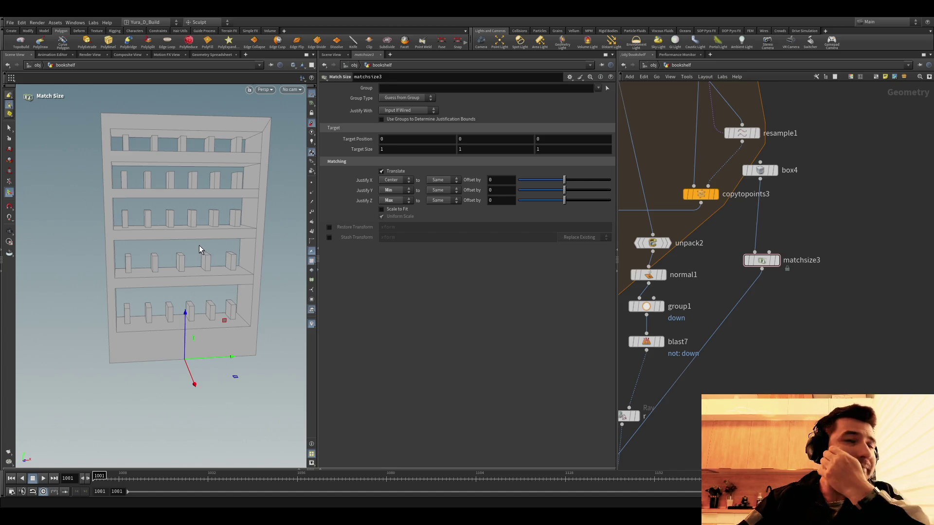
{"action": "key", "text": "h"}
{"action": "scroll", "coordinate": [789, 343], "scroll_direction": "up", "scroll_amount": 3}
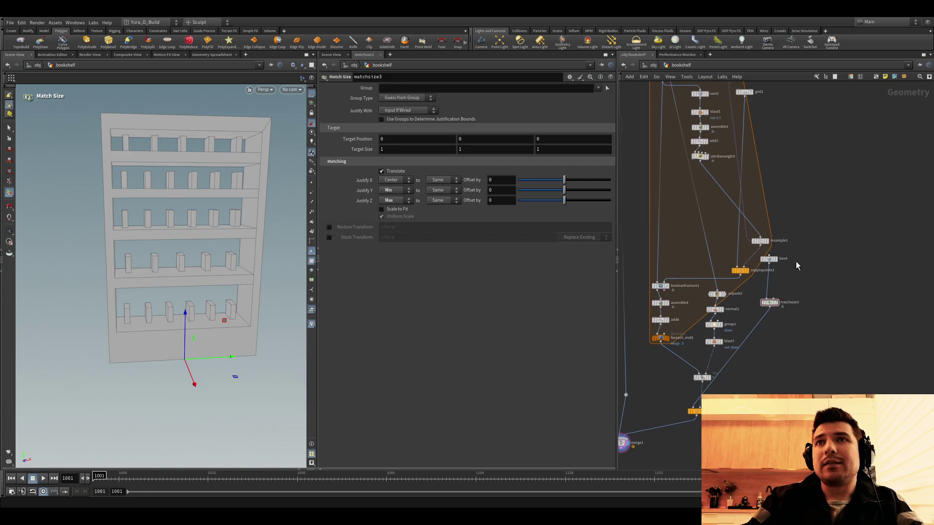
- Nudge blast6 upward, inspect the boolean2 result, and move boolean2 up beside boolean1
{"action": "scroll", "coordinate": [780, 349], "scroll_direction": "up", "scroll_amount": 5, "text": "ctrl"}
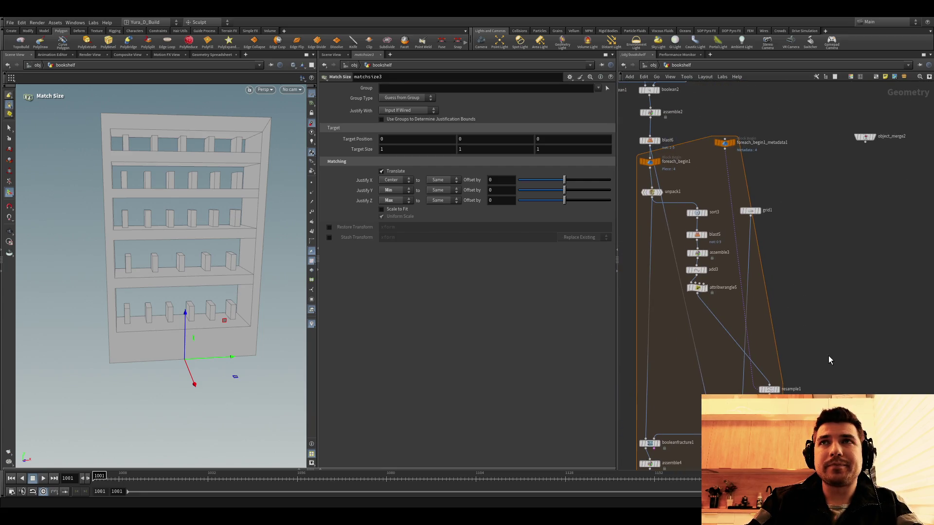
{"action": "scroll", "coordinate": [798, 321], "scroll_direction": "down", "scroll_amount": 4}
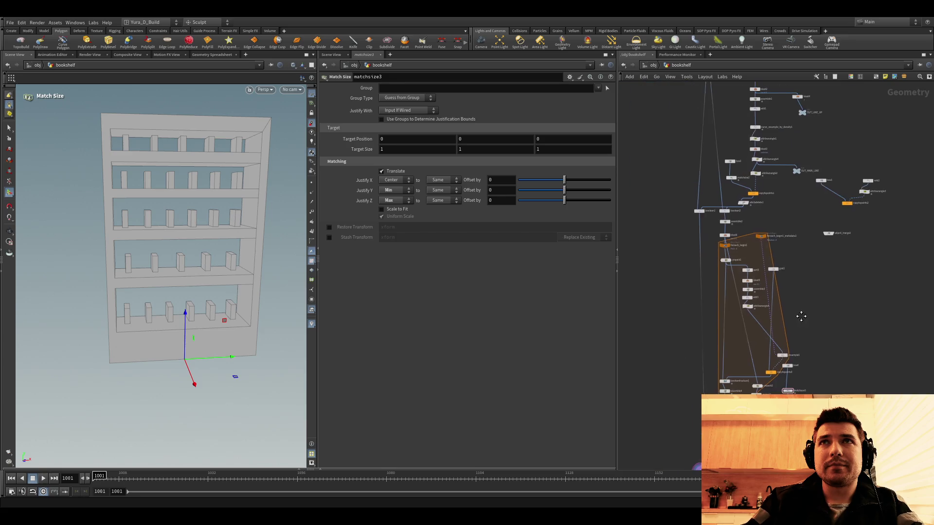
{"action": "scroll", "coordinate": [727, 238], "scroll_direction": "up", "scroll_amount": 5}
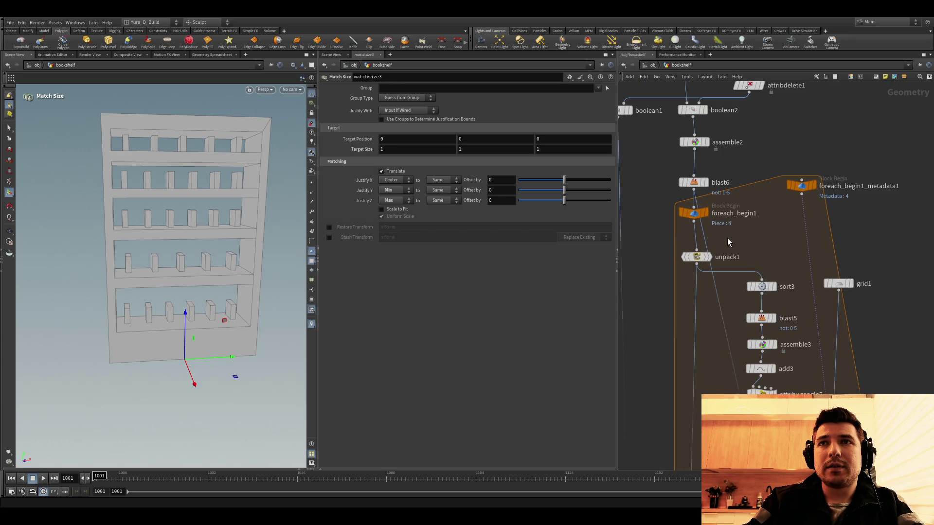
{"action": "left_click_drag", "start_coordinate": [698, 227], "coordinate": [708, 205]}
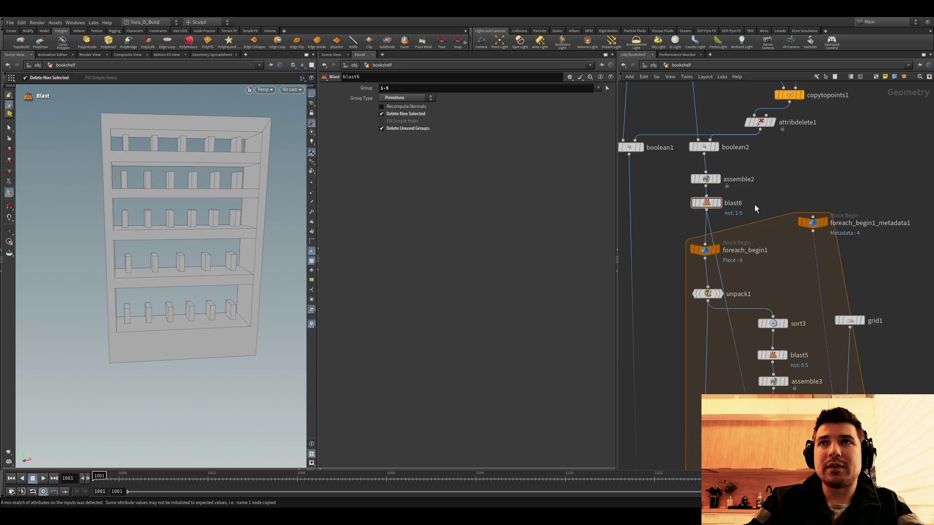
{"action": "scroll", "coordinate": [755, 205], "scroll_direction": "up", "scroll_amount": 1, "text": "ctrl"}
{"action": "left_click", "coordinate": [708, 180]}
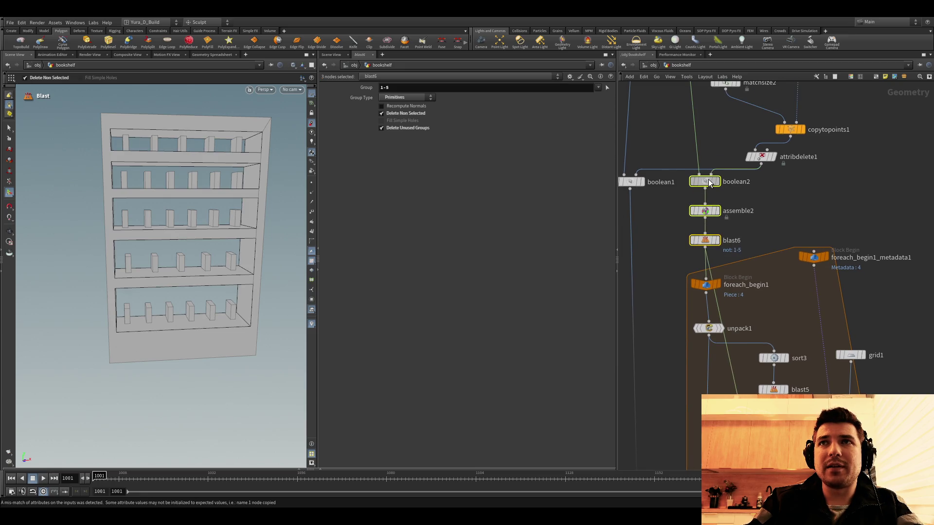
{"action": "scroll", "coordinate": [769, 248], "scroll_direction": "down", "scroll_amount": 3}
{"action": "scroll", "coordinate": [770, 248], "scroll_direction": "down", "scroll_amount": 2}
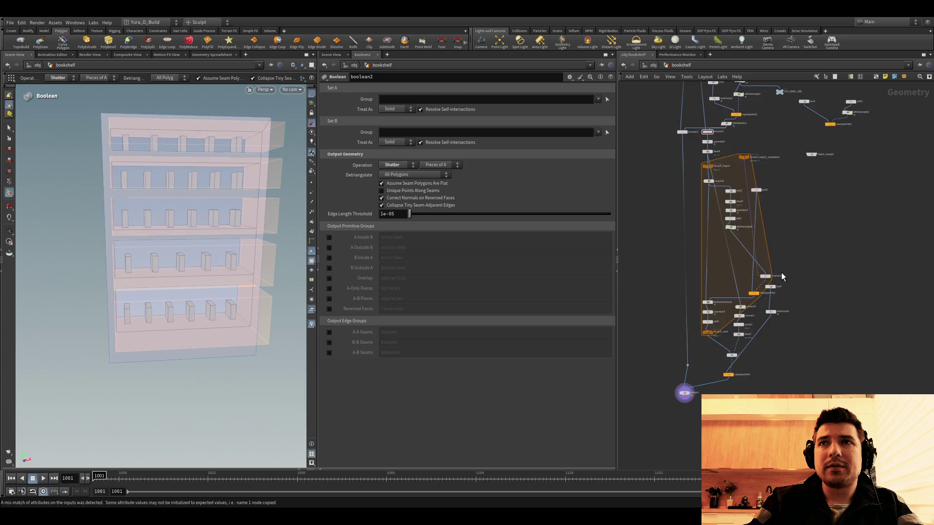
{"action": "scroll", "coordinate": [793, 304], "scroll_direction": "down", "scroll_amount": 1}
{"action": "scroll", "coordinate": [748, 309], "scroll_direction": "up", "scroll_amount": 3, "text": "ctrl"}
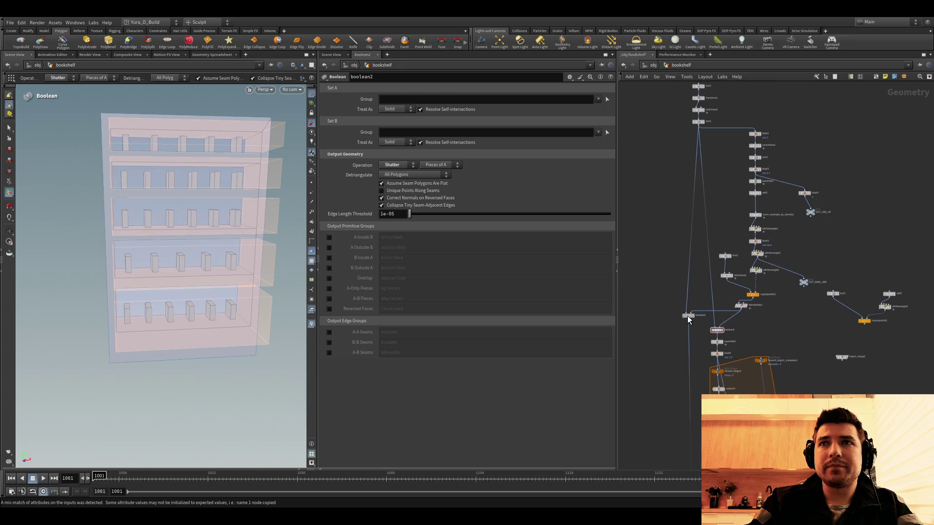
{"action": "mouse_move", "coordinate": [721, 335]}
{"action": "left_mouse_down"}
{"action": "mouse_move", "coordinate": [720, 312]}
{"action": "mouse_move", "coordinate": [688, 375]}
{"action": "mouse_move", "coordinate": [702, 304]}
{"action": "left_mouse_up"}
{"action": "scroll", "coordinate": [737, 337], "scroll_direction": "up", "scroll_amount": 3}
- Insert a Null node after blast6 and nudge it slightly left
{"action": "left_click", "coordinate": [756, 360]}
{"action": "key", "text": "Tab"}
{"action": "type", "text": "null"}
{"action": "key", "text": "Return"}
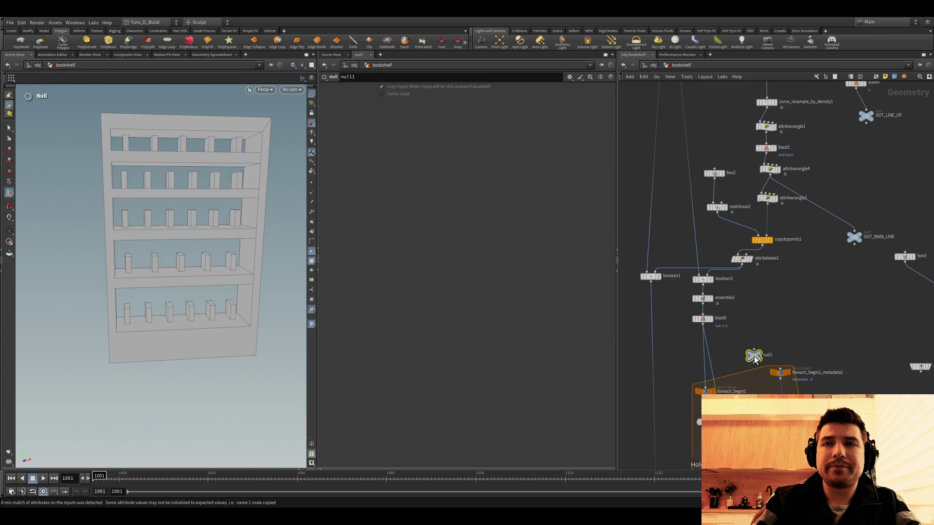
{"action": "left_click", "coordinate": [705, 358]}
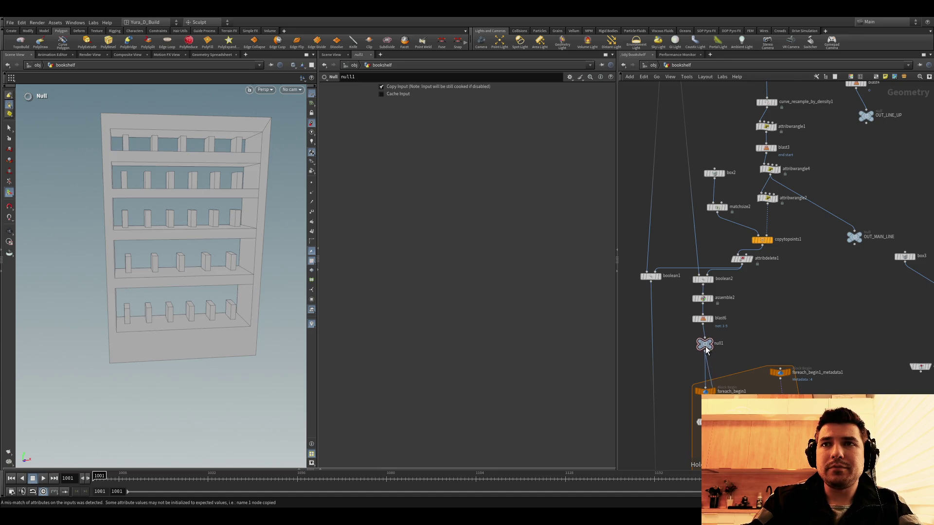
{"action": "scroll", "coordinate": [703, 337], "scroll_direction": "up", "scroll_amount": 4}
{"action": "left_click_drag", "start_coordinate": [690, 336], "coordinate": [685, 336]}
- Rename the null node to OUT_SHELL_BOOL
{"action": "double_click", "coordinate": [713, 332]}
{"action": "type", "text": "OUT_SHELL_BOOL"}
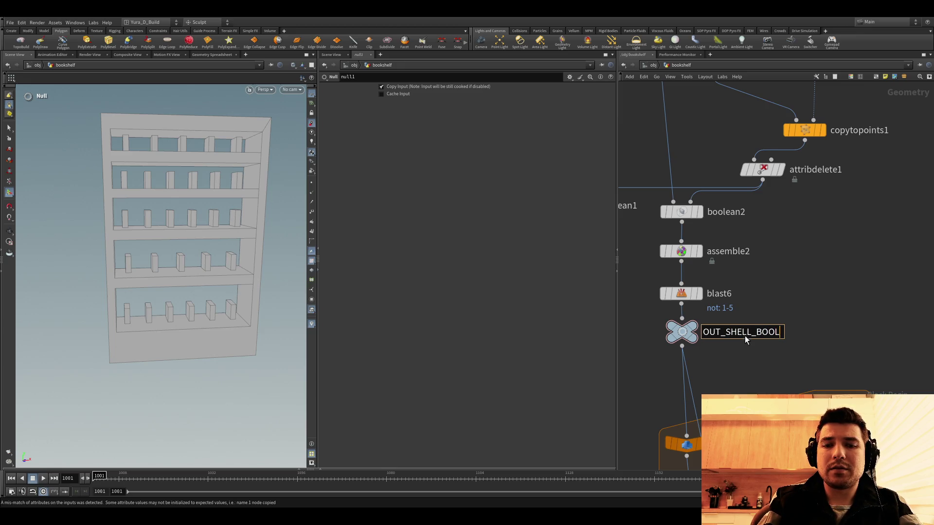
{"action": "key", "text": "Return"}
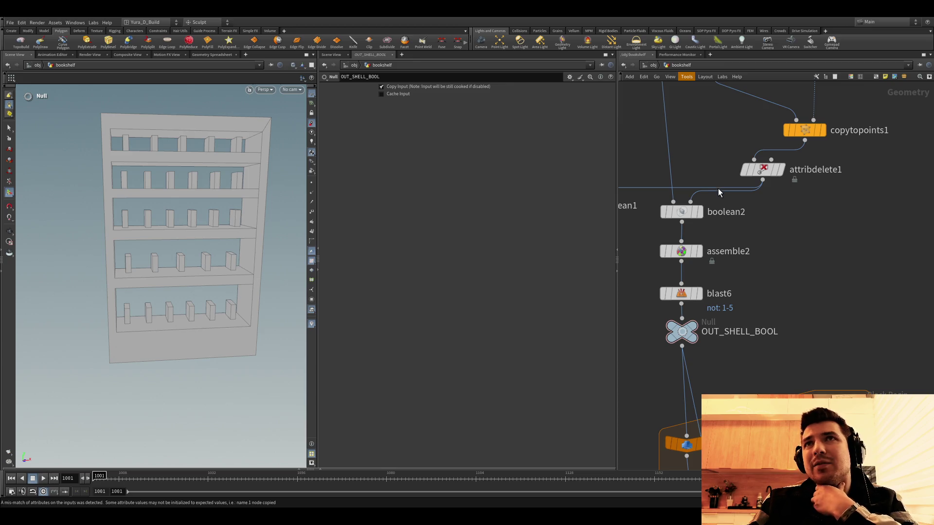
{"action": "mouse_move", "coordinate": [684, 336]}
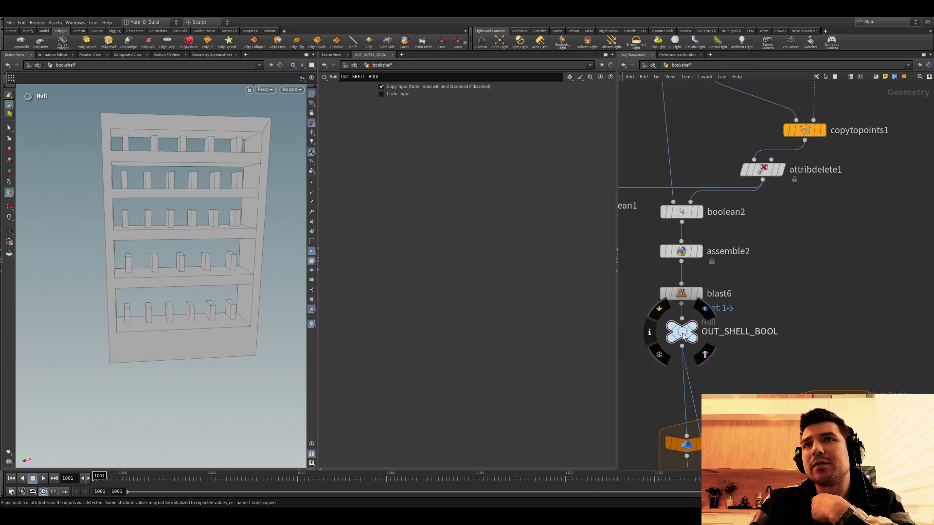
{"action": "scroll", "coordinate": [679, 331], "scroll_direction": "down", "scroll_amount": 5}
{"action": "scroll", "coordinate": [772, 240], "scroll_direction": "up", "scroll_amount": 2}
{"action": "scroll", "coordinate": [756, 244], "scroll_direction": "down", "scroll_amount": 3}
{"action": "scroll", "coordinate": [681, 224], "scroll_direction": "up", "scroll_amount": 4}
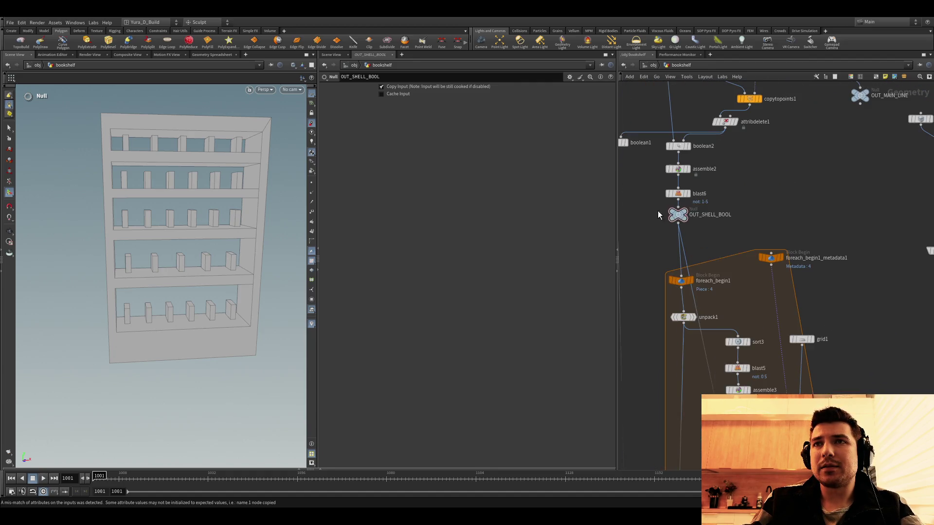
{"action": "scroll", "coordinate": [661, 273], "scroll_direction": "down", "scroll_amount": 5}
{"action": "scroll", "coordinate": [744, 355], "scroll_direction": "down", "scroll_amount": 3}
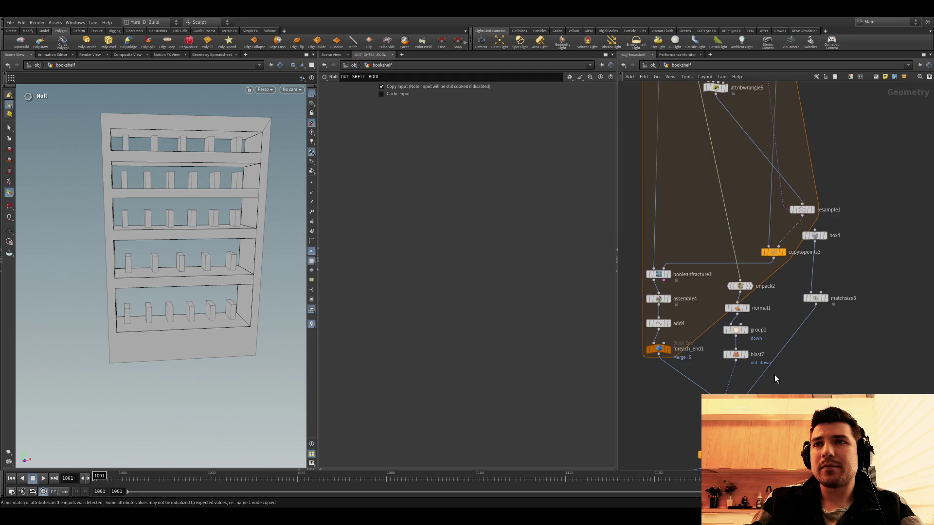
- Add an Object Merge node to the network
{"action": "key", "text": "Tab"}
{"action": "type", "text": "object merge"}
{"action": "key", "text": "Return"}
{"action": "left_click", "coordinate": [831, 378]}
{"action": "left_click", "coordinate": [454, 108]}
- Set object_merge1's Object 1 path to ../../bookshelf/OUT_SHELL_BOOL
{"action": "left_click", "coordinate": [453, 111]}
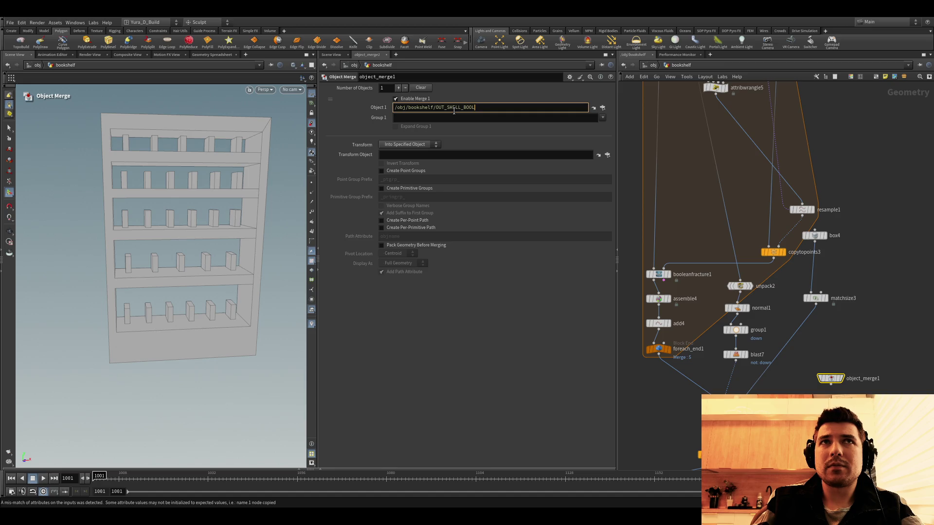
{"action": "type", "text": "../"}
{"action": "key", "text": "Return"}
- Line up object_merge1 through blast7 in a column, with box4 placed above matchsize3 beside it
{"action": "mouse_move", "coordinate": [840, 379]}
{"action": "left_mouse_down"}
{"action": "mouse_move", "coordinate": [782, 303]}
{"action": "mouse_move", "coordinate": [780, 323]}
{"action": "mouse_move", "coordinate": [739, 291]}
{"action": "left_mouse_up"}
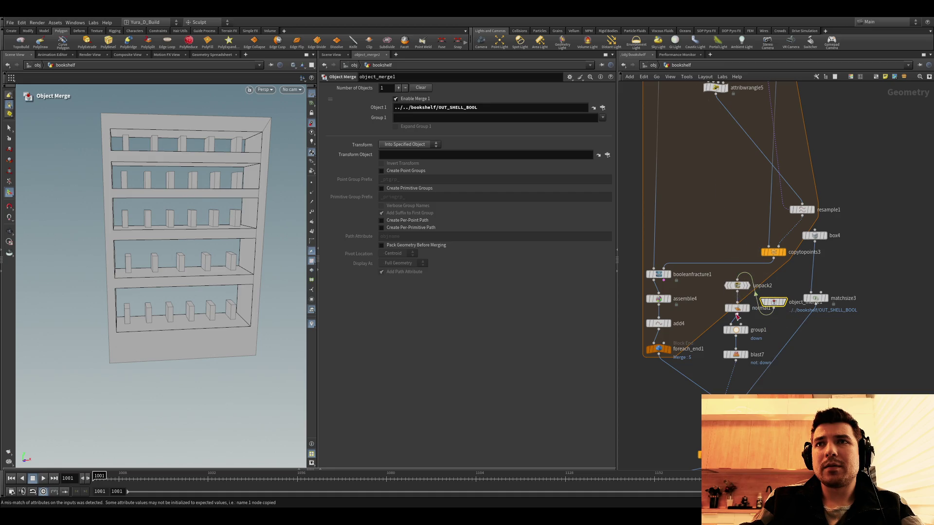
{"action": "left_click_drag", "start_coordinate": [729, 281], "coordinate": [875, 294]}
{"action": "key", "text": "l"}
{"action": "middle_click_drag", "start_coordinate": [845, 362], "coordinate": [752, 355]}
{"action": "left_click_drag", "start_coordinate": [719, 228], "coordinate": [721, 229]}
{"action": "mouse_move", "coordinate": [722, 229]}
{"action": "left_mouse_down"}
{"action": "mouse_move", "coordinate": [822, 316]}
{"action": "mouse_move", "coordinate": [891, 326]}
{"action": "left_mouse_up"}
{"action": "scroll", "coordinate": [860, 302], "scroll_direction": "down", "scroll_amount": 2}
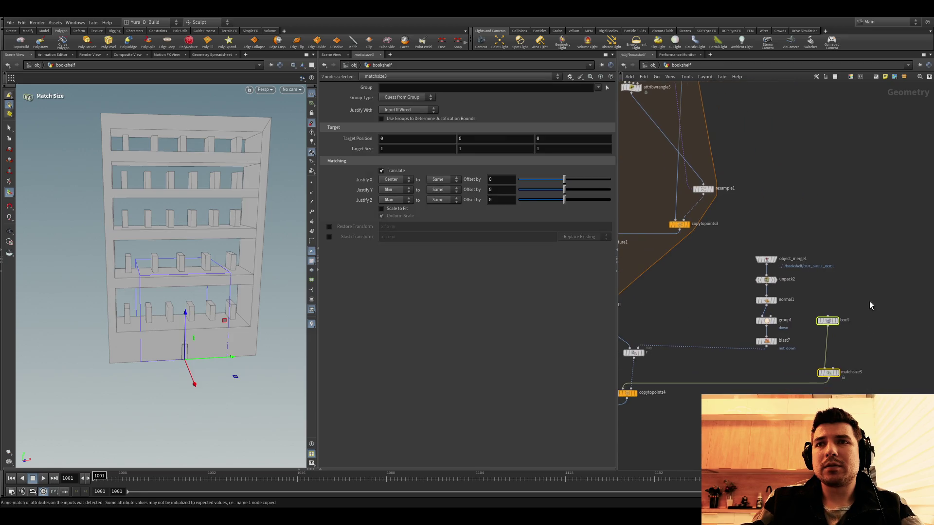
{"action": "left_click_drag", "start_coordinate": [827, 323], "coordinate": [823, 357]}
{"action": "left_click", "coordinate": [743, 370]}
{"action": "middle_click_drag", "start_coordinate": [743, 370], "coordinate": [828, 373]}
{"action": "mouse_move", "coordinate": [871, 348]}
{"action": "left_mouse_down"}
{"action": "mouse_move", "coordinate": [840, 244]}
{"action": "mouse_move", "coordinate": [837, 261]}
{"action": "mouse_move", "coordinate": [823, 262]}
{"action": "left_mouse_up"}
- Shift the object merge column left and move booleanfracture1 through foreach_end1 up and right
{"action": "left_click", "coordinate": [826, 275]}
{"action": "scroll", "coordinate": [750, 329], "scroll_direction": "down", "scroll_amount": 3}
{"action": "middle_click_drag", "start_coordinate": [751, 329], "coordinate": [762, 359]}
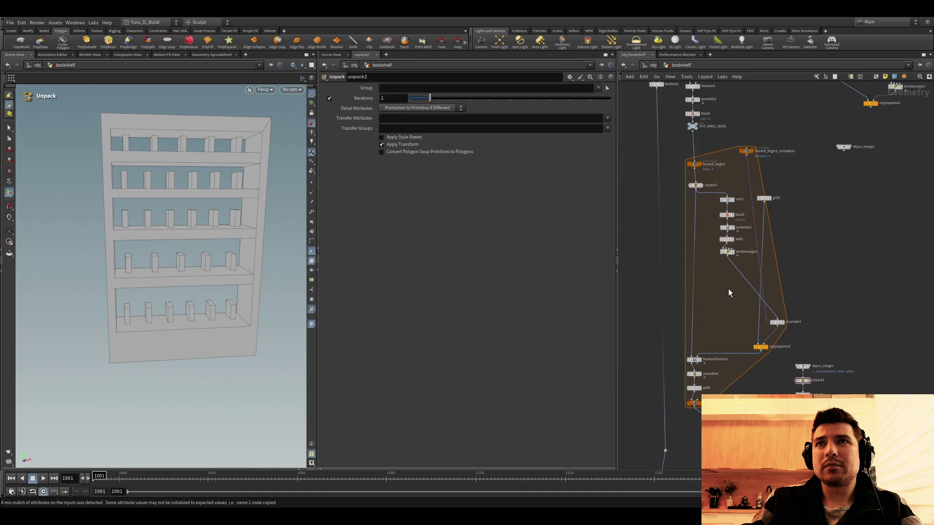
{"action": "scroll", "coordinate": [727, 331], "scroll_direction": "up", "scroll_amount": 2}
{"action": "left_click_drag", "start_coordinate": [706, 358], "coordinate": [694, 423]}
{"action": "left_click_drag", "start_coordinate": [694, 373], "coordinate": [697, 367]}
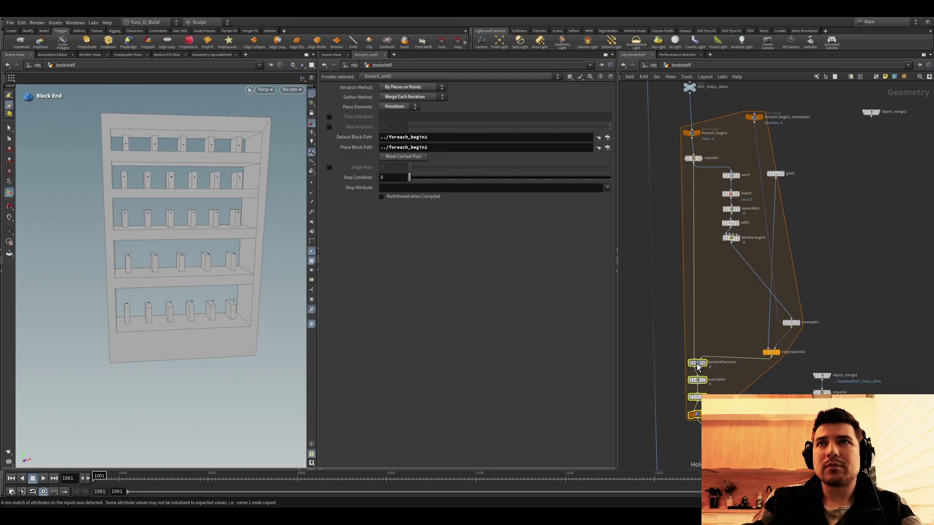
{"action": "left_click", "coordinate": [708, 335]}
{"action": "scroll", "coordinate": [708, 334], "scroll_direction": "up", "scroll_amount": 3}
- Nudge unpack1, copytopoints3, resample1, grid1 and the metadata node to tidy the loop
{"action": "left_click_drag", "start_coordinate": [694, 237], "coordinate": [692, 238]}
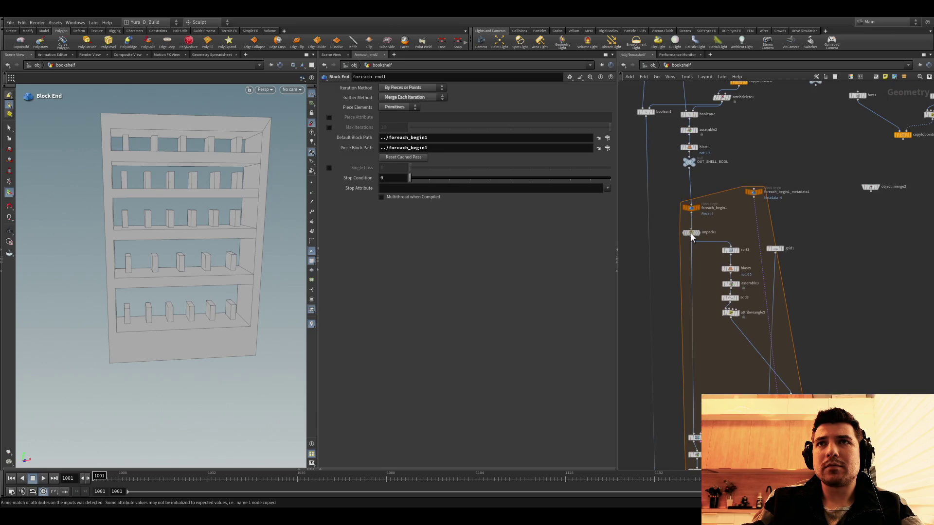
{"action": "scroll", "coordinate": [710, 346], "scroll_direction": "down", "scroll_amount": 3}
{"action": "left_click_drag", "start_coordinate": [720, 300], "coordinate": [690, 380], "text": "shift"}
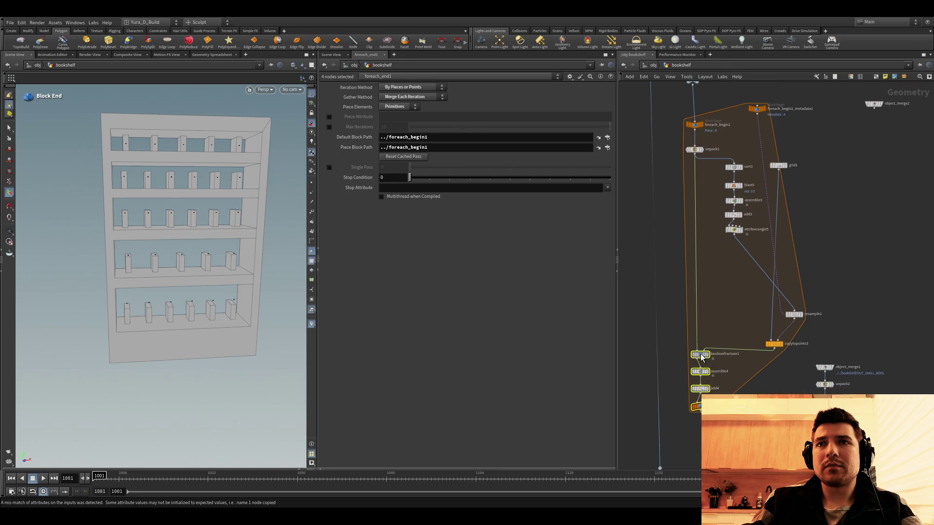
{"action": "left_click", "coordinate": [732, 322]}
{"action": "mouse_move", "coordinate": [747, 374]}
{"action": "left_mouse_down"}
{"action": "mouse_move", "coordinate": [719, 361]}
{"action": "mouse_move", "coordinate": [707, 368]}
{"action": "left_mouse_up"}
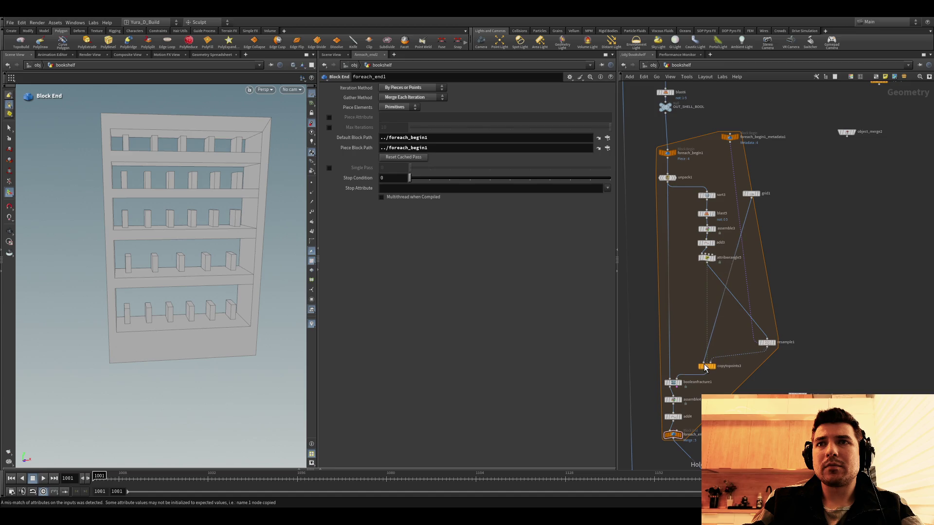
{"action": "left_click_drag", "start_coordinate": [766, 351], "coordinate": [768, 364]}
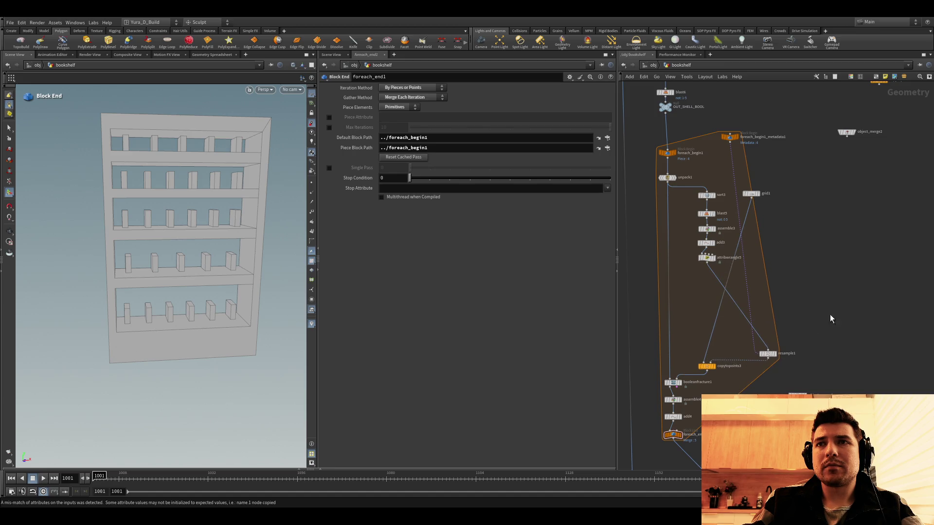
{"action": "mouse_move", "coordinate": [754, 193]}
{"action": "left_mouse_down"}
{"action": "mouse_move", "coordinate": [769, 206]}
{"action": "mouse_move", "coordinate": [775, 194]}
{"action": "left_mouse_up"}
{"action": "left_click_drag", "start_coordinate": [732, 140], "coordinate": [768, 150]}
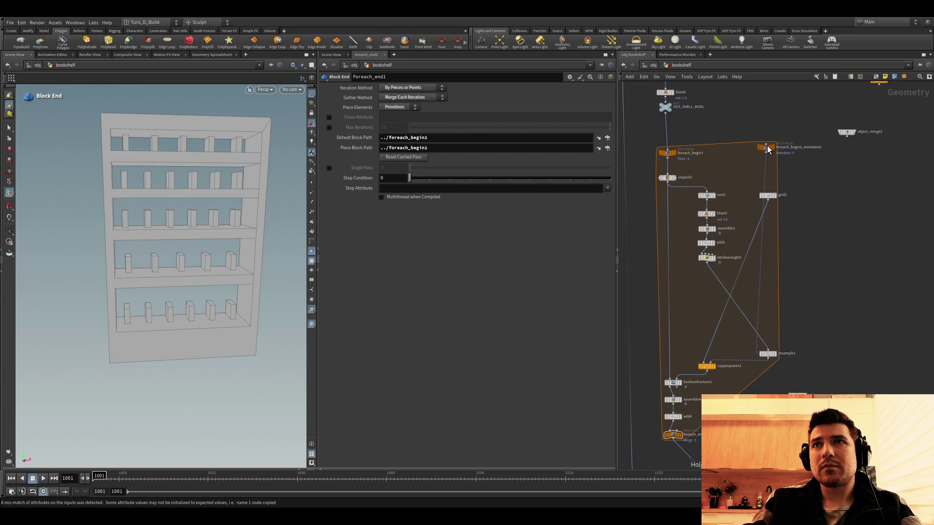
- Save the scene file and select the merge1 node
{"action": "scroll", "coordinate": [847, 244], "scroll_direction": "down", "scroll_amount": 5}
{"action": "key", "text": "ctrl+s"}
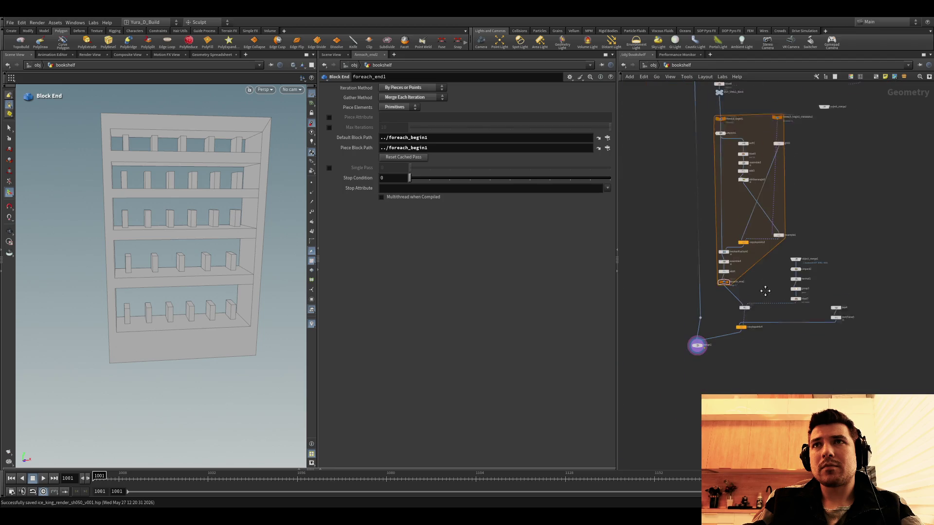
{"action": "scroll", "coordinate": [734, 321], "scroll_direction": "up", "scroll_amount": 2}
{"action": "left_click", "coordinate": [722, 260]}
- Move merge1 and its wire dot lower in the network
{"action": "left_click_drag", "start_coordinate": [728, 215], "coordinate": [716, 307]}
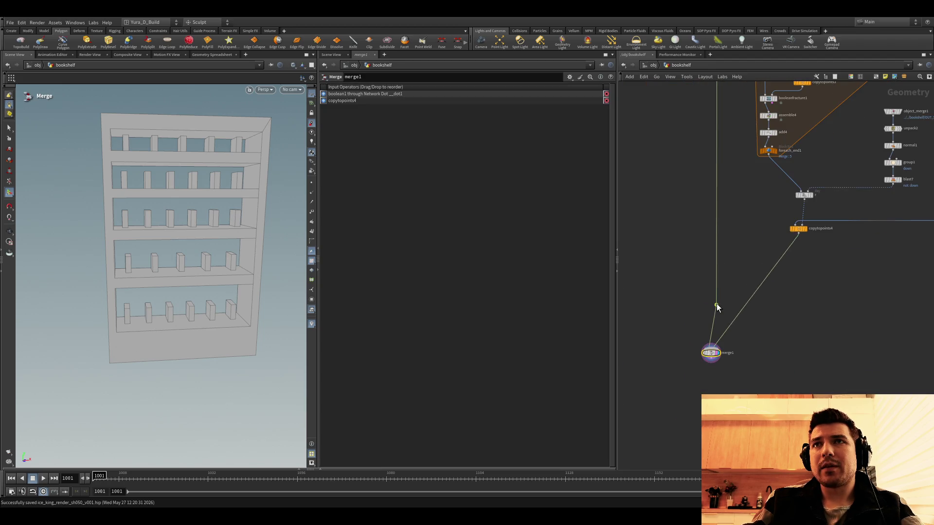
{"action": "middle_click_drag", "start_coordinate": [715, 307], "coordinate": [689, 337]}
{"action": "key", "text": "Escape"}
{"action": "scroll", "coordinate": [176, 266], "scroll_direction": "up", "scroll_amount": 5}
{"action": "scroll", "coordinate": [176, 266], "scroll_direction": "down", "scroll_amount": 5}
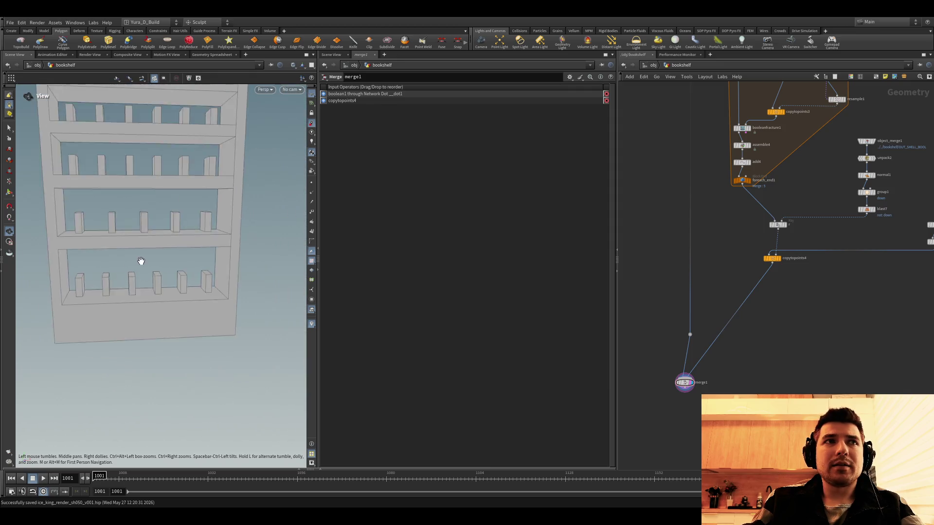
{"action": "key", "text": "Return"}
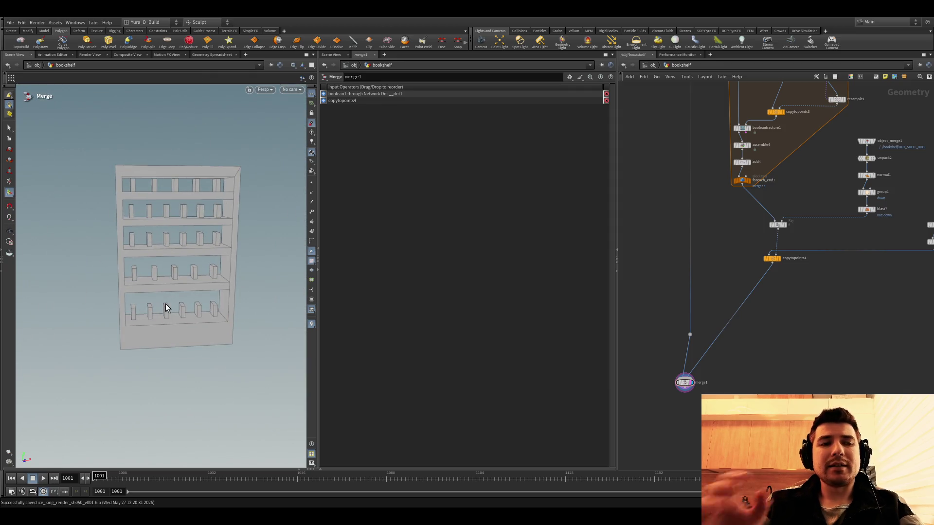
- Display resample1's parameters with the randomised Segments expression
{"action": "scroll", "coordinate": [825, 331], "scroll_direction": "up", "scroll_amount": 3}
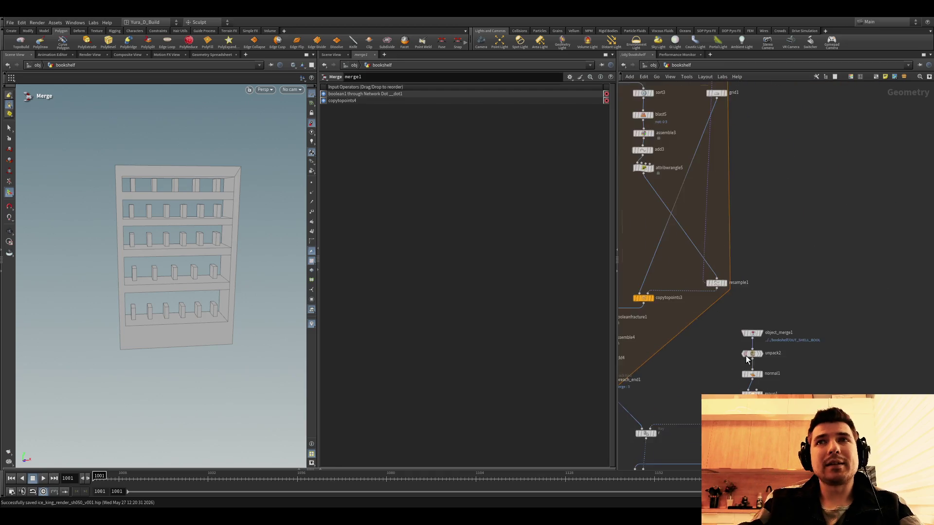
{"action": "left_click", "coordinate": [769, 390]}
{"action": "scroll", "coordinate": [830, 343], "scroll_direction": "up", "scroll_amount": 2}
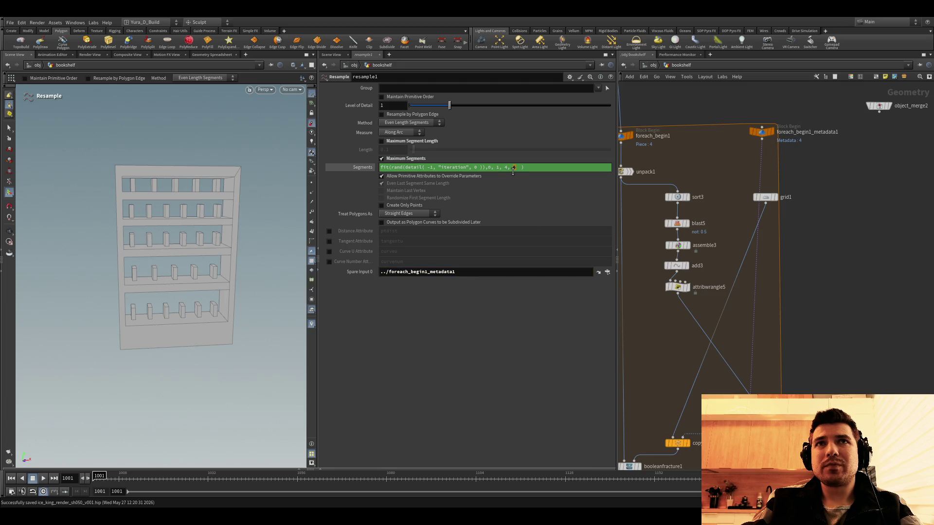
- Set resample1's Segments maximum to 12 and orbit to inspect the books
{"action": "type", "text": "2"}
{"action": "key", "text": "Return"}
{"action": "key", "text": "Escape"}
{"action": "mouse_move", "coordinate": [236, 335]}
{"action": "left_mouse_down"}
{"action": "mouse_move", "coordinate": [200, 333]}
{"action": "mouse_move", "coordinate": [194, 302]}
{"action": "mouse_move", "coordinate": [195, 316]}
{"action": "mouse_move", "coordinate": [183, 306]}
{"action": "mouse_move", "coordinate": [167, 333]}
{"action": "mouse_move", "coordinate": [203, 312]}
{"action": "mouse_move", "coordinate": [188, 312]}
{"action": "mouse_move", "coordinate": [184, 328]}
{"action": "left_mouse_up"}
{"action": "key", "text": "Return"}
- Orbit and pan around the bookshelf to inspect it from the front and left side
{"action": "middle_click_drag", "start_coordinate": [664, 400], "coordinate": [684, 297]}
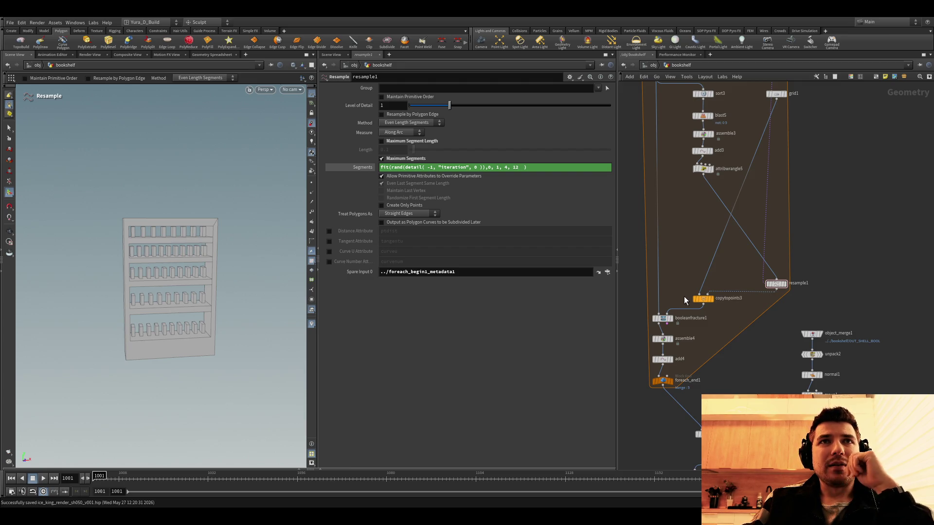
{"action": "scroll", "coordinate": [720, 314], "scroll_direction": "down", "scroll_amount": 5}
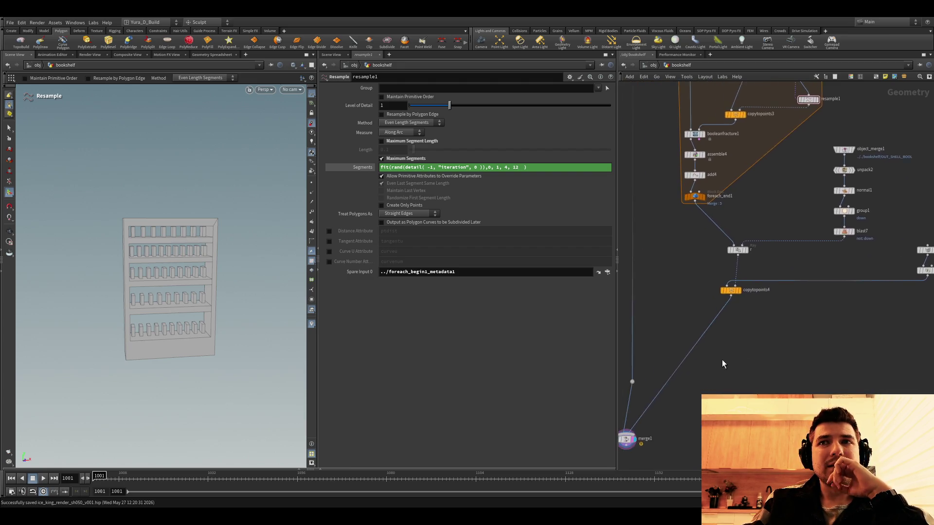
{"action": "scroll", "coordinate": [721, 341], "scroll_direction": "down", "scroll_amount": 2}
{"action": "scroll", "coordinate": [728, 331], "scroll_direction": "up", "scroll_amount": 1}
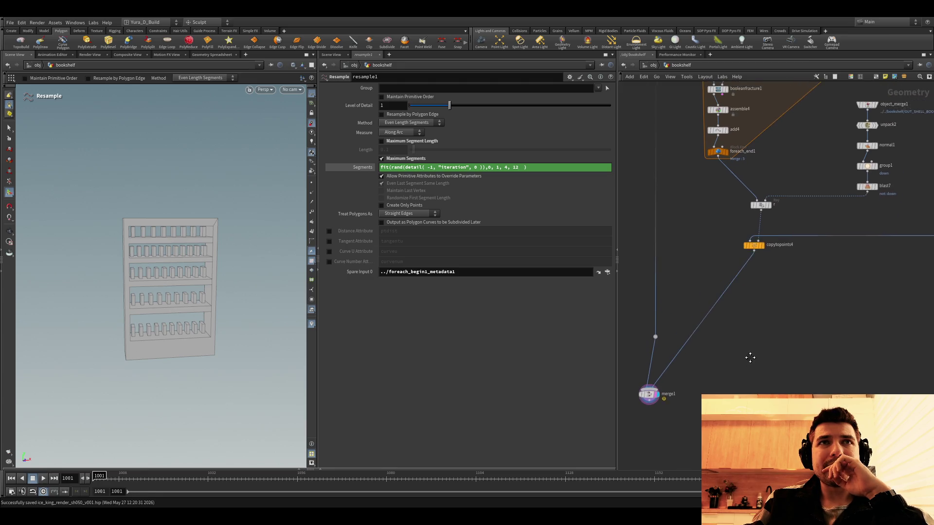
{"action": "middle_click_drag", "start_coordinate": [750, 357], "coordinate": [744, 372]}
{"action": "key", "text": "Escape"}
{"action": "scroll", "coordinate": [229, 277], "scroll_direction": "up", "scroll_amount": 3}
{"action": "mouse_move", "coordinate": [229, 277]}
{"action": "left_mouse_down"}
{"action": "mouse_move", "coordinate": [171, 312]}
{"action": "mouse_move", "coordinate": [186, 322]}
{"action": "mouse_move", "coordinate": [232, 294]}
{"action": "mouse_move", "coordinate": [226, 303]}
{"action": "left_mouse_up"}
{"action": "scroll", "coordinate": [227, 289], "scroll_direction": "up", "scroll_amount": 2}
{"action": "right_click_drag", "start_coordinate": [226, 304], "coordinate": [197, 330]}
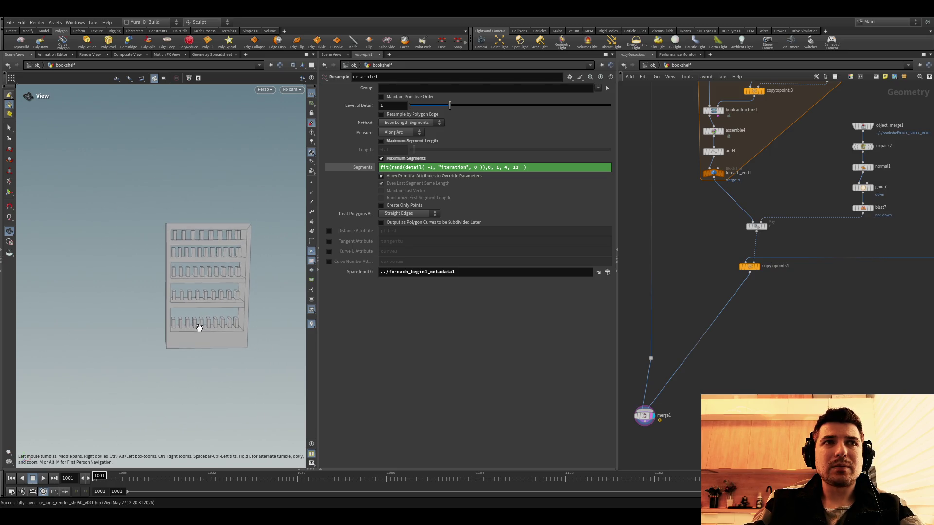
{"action": "mouse_move", "coordinate": [198, 313]}
{"action": "left_mouse_down"}
{"action": "mouse_move", "coordinate": [223, 319]}
{"action": "mouse_move", "coordinate": [211, 315]}
{"action": "mouse_move", "coordinate": [190, 343]}
{"action": "left_mouse_up"}
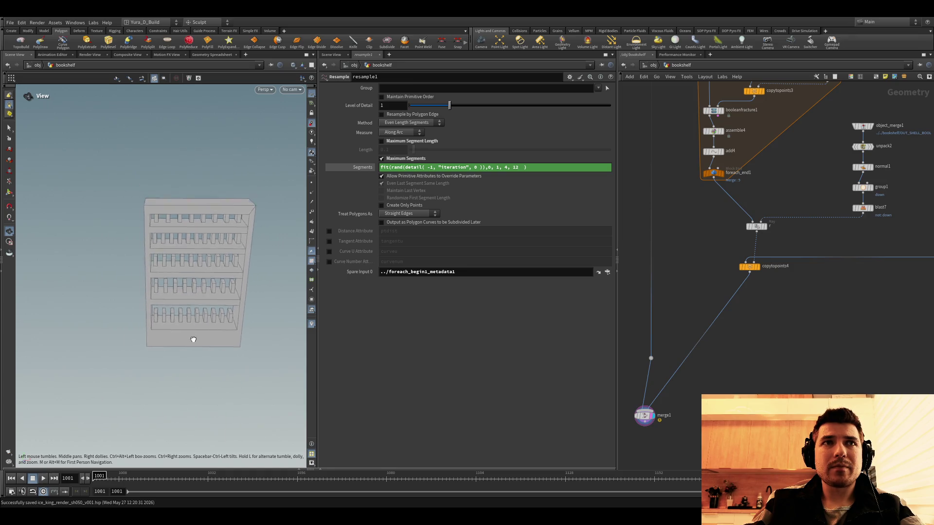
{"action": "right_click_drag", "start_coordinate": [227, 303], "coordinate": [201, 354]}
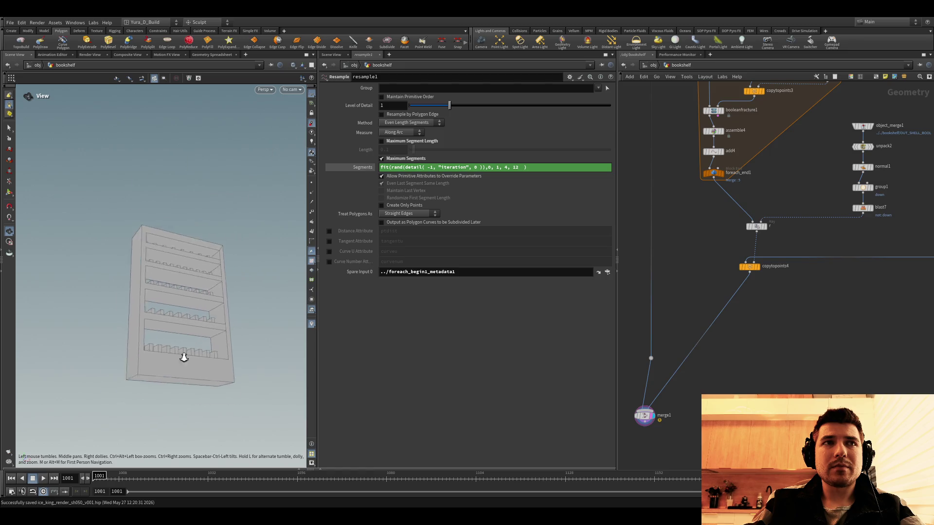
{"action": "middle_click_drag", "start_coordinate": [187, 345], "coordinate": [163, 363]}
{"action": "key", "text": "Return"}
- Raise the Segments maximum to 24 and check the fuller shelves from an angle
{"action": "type", "text": "24"}
{"action": "key", "text": "Return"}
{"action": "key", "text": "Escape"}
{"action": "scroll", "coordinate": [204, 348], "scroll_direction": "up", "scroll_amount": 3}
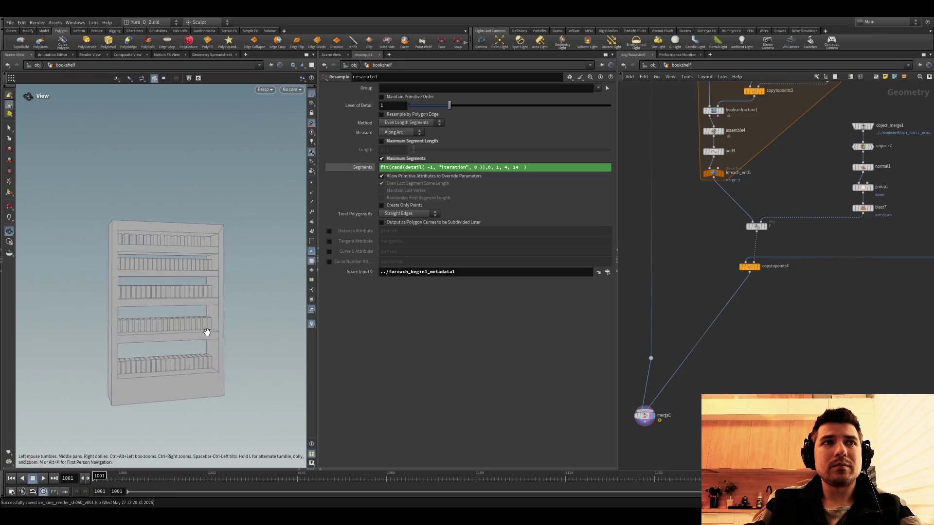
{"action": "scroll", "coordinate": [208, 331], "scroll_direction": "up", "scroll_amount": 5}
{"action": "mouse_move", "coordinate": [187, 292]}
{"action": "left_mouse_down"}
{"action": "mouse_move", "coordinate": [156, 309]}
{"action": "mouse_move", "coordinate": [200, 291]}
{"action": "mouse_move", "coordinate": [184, 292]}
{"action": "mouse_move", "coordinate": [191, 285]}
{"action": "mouse_move", "coordinate": [160, 344]}
{"action": "mouse_move", "coordinate": [203, 358]}
{"action": "mouse_move", "coordinate": [198, 365]}
{"action": "mouse_move", "coordinate": [267, 355]}
{"action": "mouse_move", "coordinate": [202, 351]}
{"action": "left_mouse_up"}
{"action": "scroll", "coordinate": [175, 307], "scroll_direction": "down", "scroll_amount": 3}
{"action": "scroll", "coordinate": [204, 312], "scroll_direction": "up", "scroll_amount": 3}
{"action": "scroll", "coordinate": [173, 355], "scroll_direction": "down", "scroll_amount": 4}
{"action": "key", "text": "Return"}
{"action": "middle_click_drag", "start_coordinate": [902, 346], "coordinate": [643, 425]}
- Set matchsize3 to justify the books to Min Z
{"action": "left_click", "coordinate": [660, 325]}
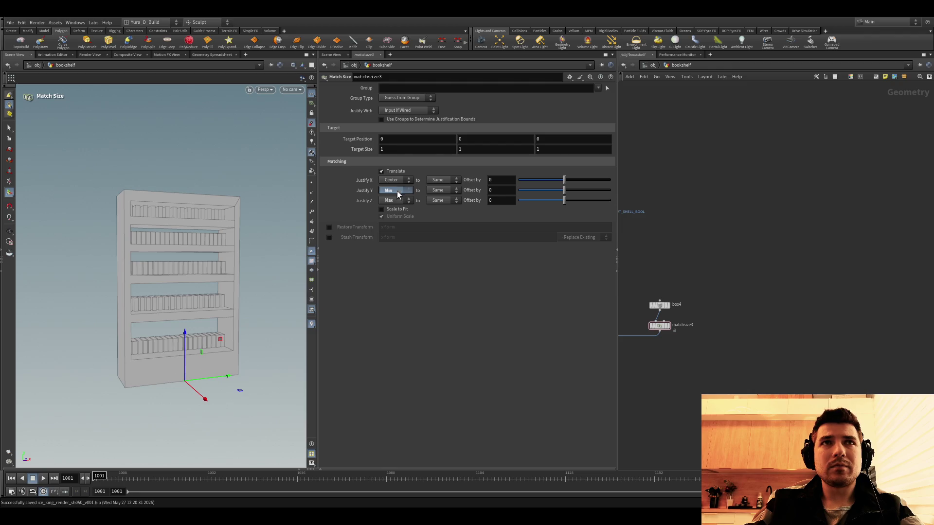
{"action": "left_click", "coordinate": [394, 206]}
{"action": "key", "text": "Escape"}
{"action": "scroll", "coordinate": [219, 311], "scroll_direction": "up", "scroll_amount": 5}
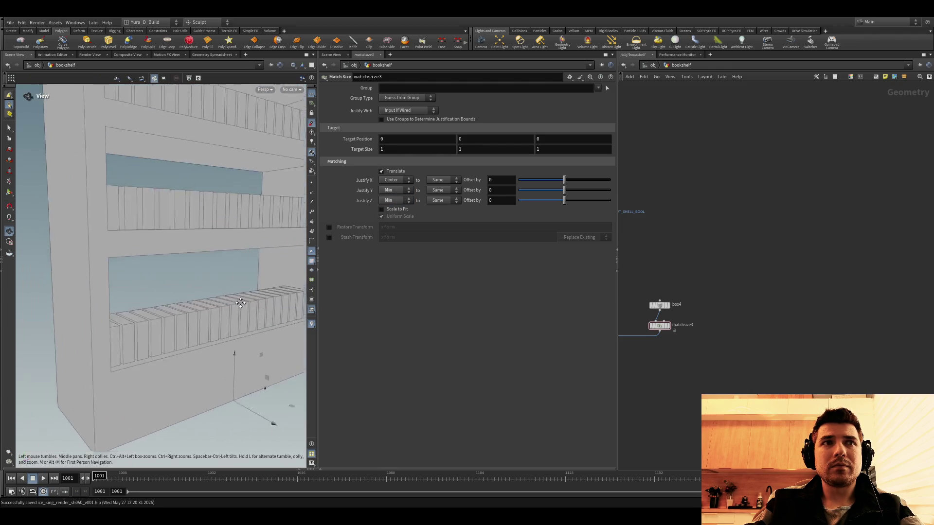
{"action": "mouse_move", "coordinate": [240, 312]}
{"action": "left_mouse_down"}
{"action": "mouse_move", "coordinate": [210, 319]}
{"action": "mouse_move", "coordinate": [183, 298]}
{"action": "left_mouse_up"}
{"action": "key", "text": "Return"}
{"action": "scroll", "coordinate": [732, 369], "scroll_direction": "down", "scroll_amount": 5}
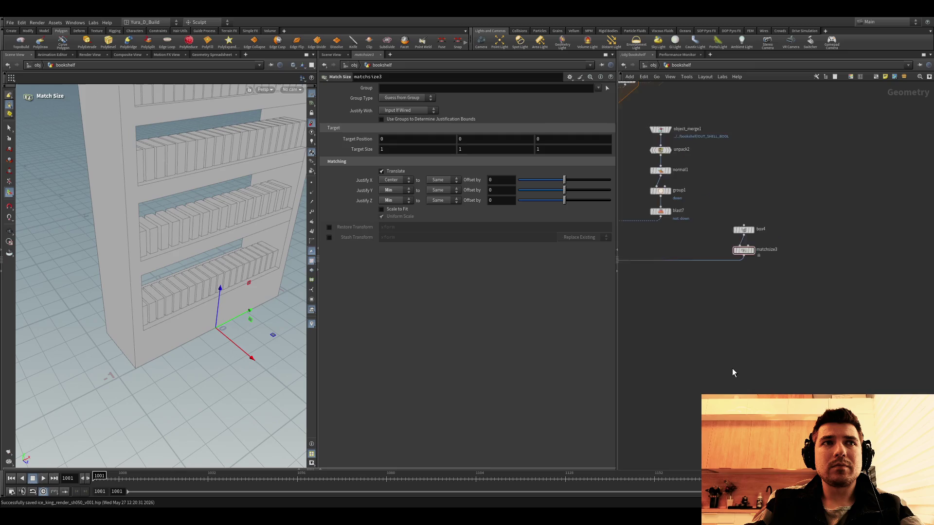
{"action": "scroll", "coordinate": [757, 369], "scroll_direction": "up", "scroll_amount": 2}
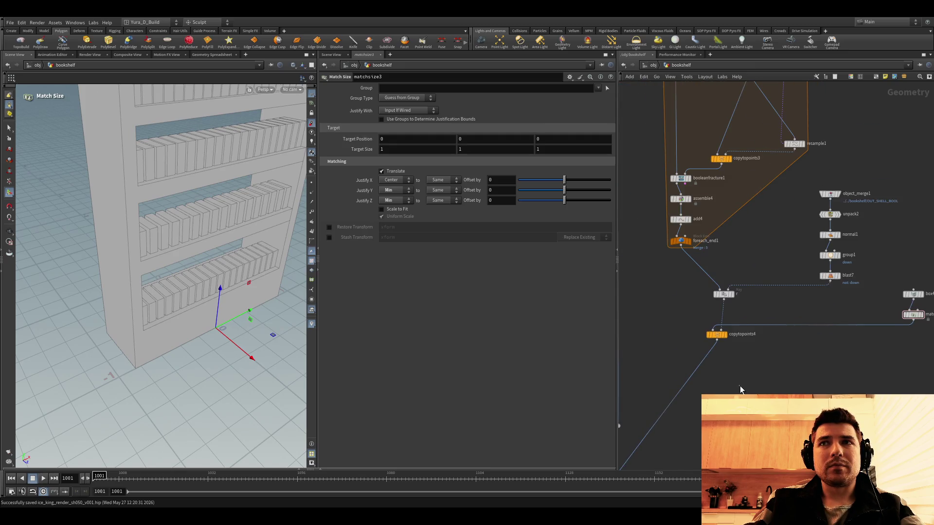
- Drop an attribnoise node onto the wire below foreach_end1
{"action": "key", "text": "Tab"}
{"action": "type", "text": "attribnoise"}
{"action": "key", "text": "Return"}
{"action": "mouse_move", "coordinate": [747, 381]}
{"action": "left_mouse_down"}
{"action": "mouse_move", "coordinate": [712, 284]}
{"action": "mouse_move", "coordinate": [685, 285]}
{"action": "left_mouse_up"}
- Point attribnoise1 at the P attribute and restrict the noise to the Z component
{"action": "left_click", "coordinate": [674, 312]}
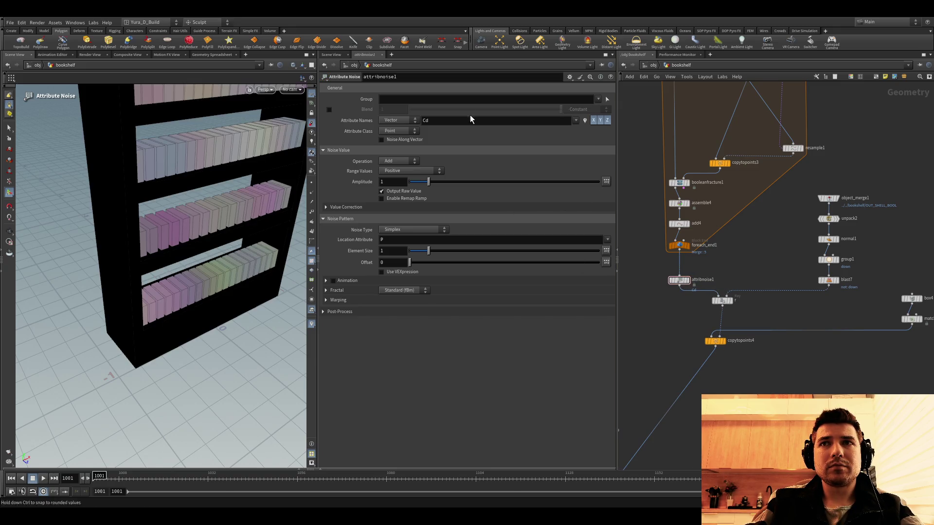
{"action": "type", "text": "P"}
{"action": "key", "text": "Return"}
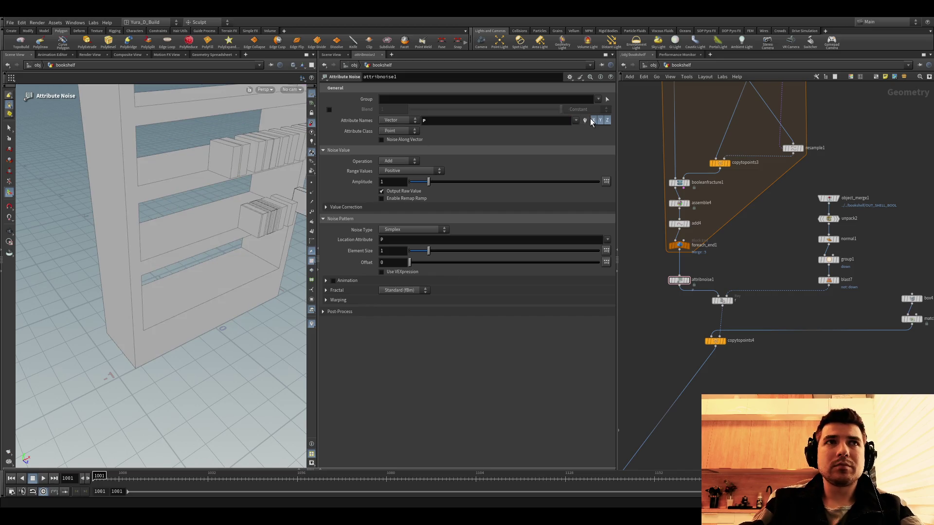
{"action": "left_click", "coordinate": [599, 121]}
{"action": "left_click", "coordinate": [593, 121]}
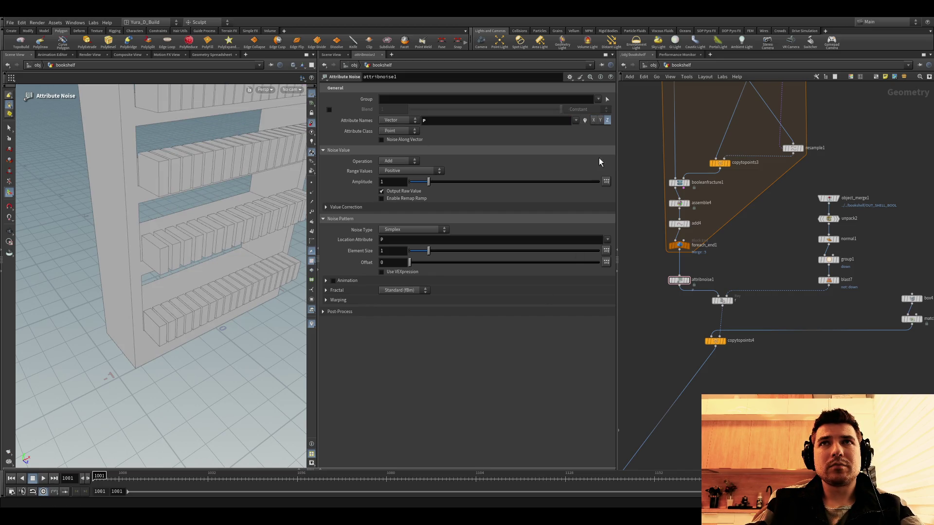
- Shrink the noise element size toward 0.05, checking the book offsets in the viewport
{"action": "key", "text": "Escape"}
{"action": "mouse_move", "coordinate": [224, 216]}
{"action": "left_mouse_down"}
{"action": "mouse_move", "coordinate": [152, 191]}
{"action": "mouse_move", "coordinate": [204, 200]}
{"action": "mouse_move", "coordinate": [173, 204]}
{"action": "mouse_move", "coordinate": [189, 222]}
{"action": "mouse_move", "coordinate": [219, 206]}
{"action": "mouse_move", "coordinate": [198, 204]}
{"action": "mouse_move", "coordinate": [184, 240]}
{"action": "mouse_move", "coordinate": [205, 189]}
{"action": "left_mouse_up"}
{"action": "key", "text": "Return"}
{"action": "scroll", "coordinate": [696, 316], "scroll_direction": "up", "scroll_amount": 3}
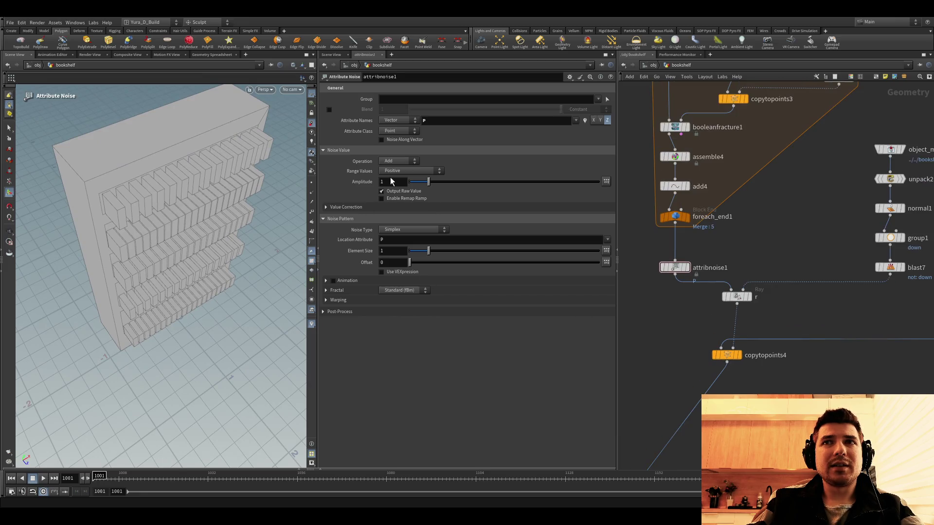
{"action": "key", "text": "Escape"}
{"action": "mouse_move", "coordinate": [121, 219]}
{"action": "left_mouse_down"}
{"action": "mouse_move", "coordinate": [156, 199]}
{"action": "mouse_move", "coordinate": [178, 207]}
{"action": "left_mouse_up"}
{"action": "left_click_drag", "start_coordinate": [428, 250], "coordinate": [418, 251]}
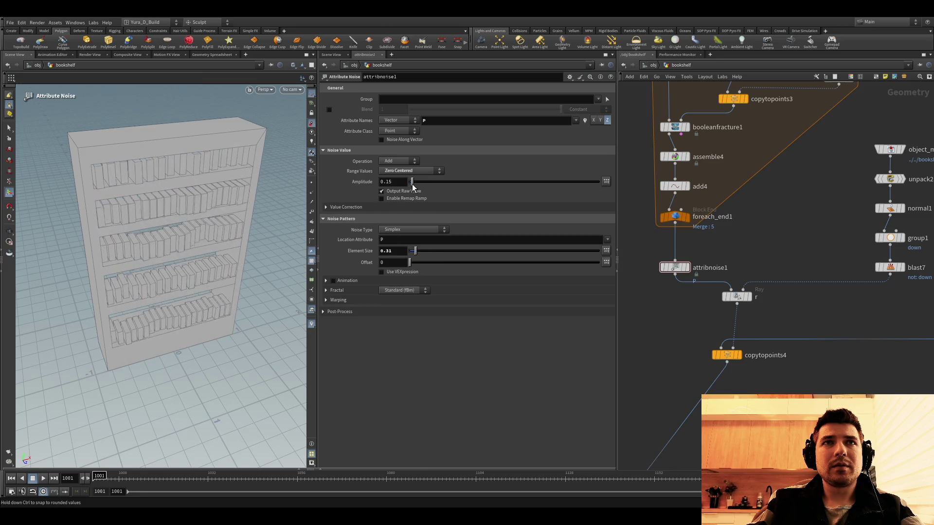
{"action": "scroll", "coordinate": [194, 229], "scroll_direction": "up", "scroll_amount": 3}
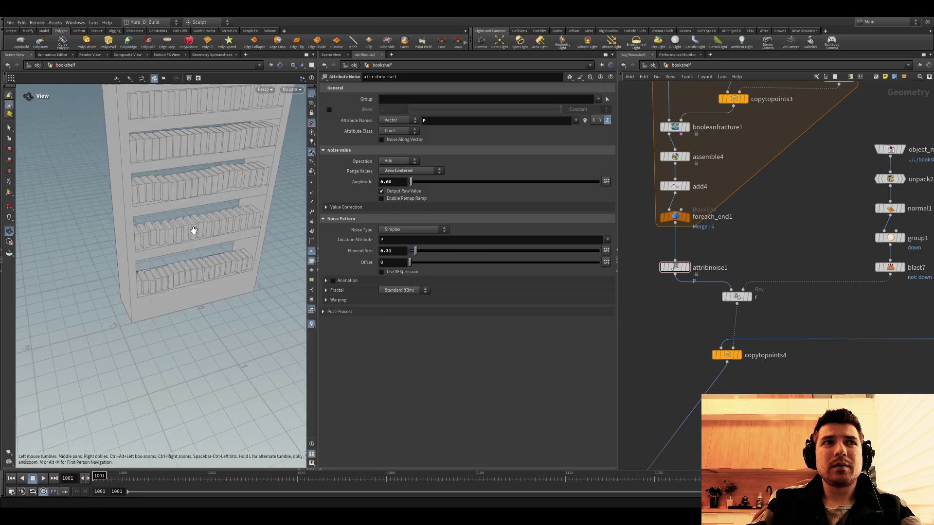
{"action": "left_click_drag", "start_coordinate": [415, 251], "coordinate": [414, 255]}
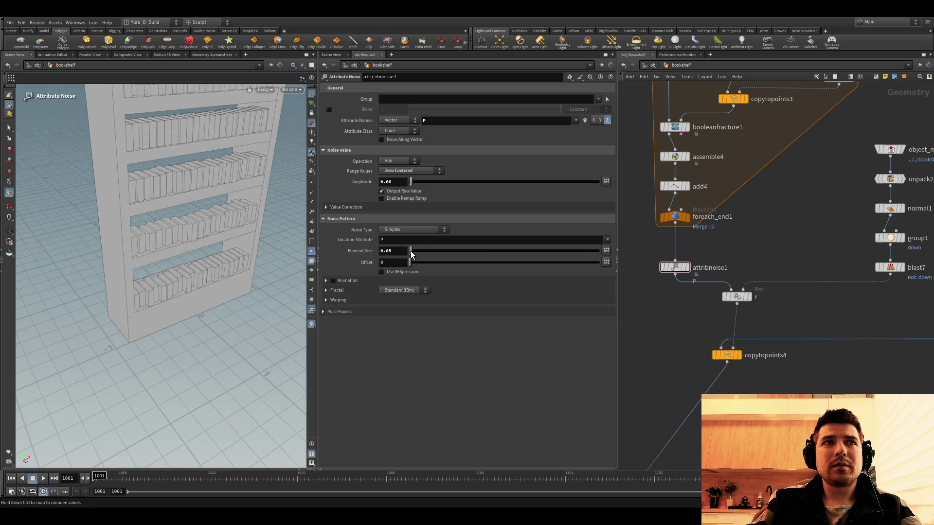
- Review the jittered shelves close up and from the front, then select copytopoints4
{"action": "key", "text": "Escape"}
{"action": "scroll", "coordinate": [188, 229], "scroll_direction": "down", "scroll_amount": 3}
{"action": "scroll", "coordinate": [223, 273], "scroll_direction": "up", "scroll_amount": 5}
{"action": "mouse_move", "coordinate": [222, 273]}
{"action": "left_mouse_down"}
{"action": "mouse_move", "coordinate": [153, 292]}
{"action": "mouse_move", "coordinate": [175, 286]}
{"action": "mouse_move", "coordinate": [187, 257]}
{"action": "mouse_move", "coordinate": [182, 277]}
{"action": "mouse_move", "coordinate": [244, 277]}
{"action": "mouse_move", "coordinate": [198, 271]}
{"action": "mouse_move", "coordinate": [199, 257]}
{"action": "mouse_move", "coordinate": [129, 260]}
{"action": "mouse_move", "coordinate": [211, 267]}
{"action": "mouse_move", "coordinate": [243, 257]}
{"action": "left_mouse_up"}
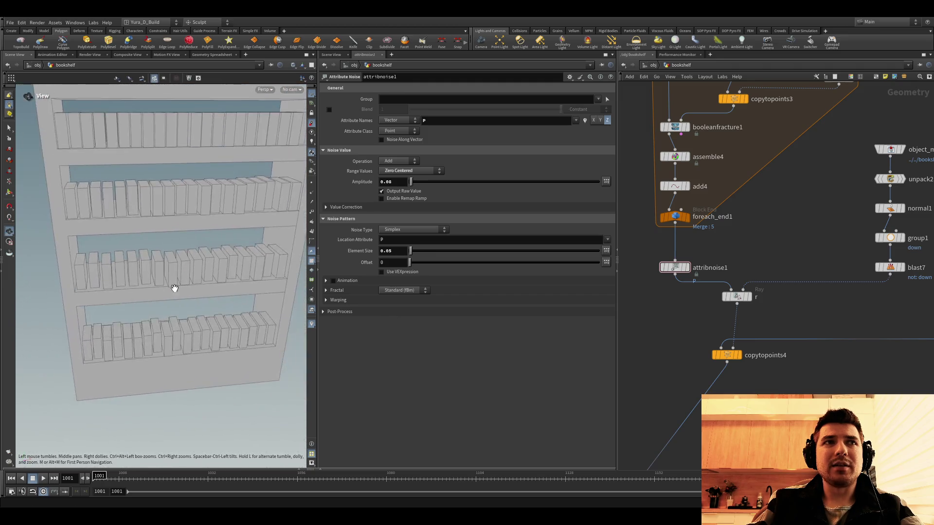
{"action": "scroll", "coordinate": [192, 271], "scroll_direction": "down", "scroll_amount": 3}
{"action": "mouse_move", "coordinate": [230, 240]}
{"action": "left_mouse_down"}
{"action": "mouse_move", "coordinate": [224, 234]}
{"action": "mouse_move", "coordinate": [205, 250]}
{"action": "left_mouse_up"}
{"action": "key", "text": "Return"}
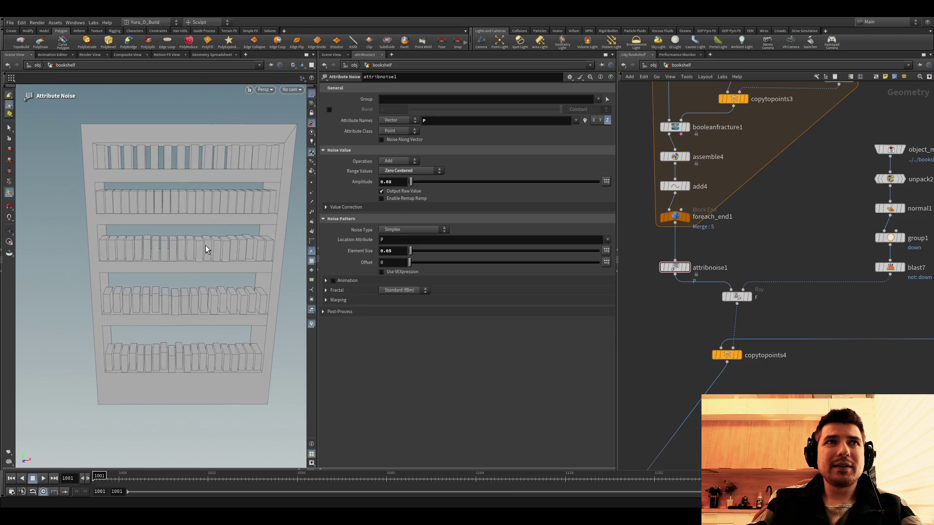
{"action": "scroll", "coordinate": [782, 385], "scroll_direction": "down", "scroll_amount": 2}
{"action": "middle_click_drag", "start_coordinate": [763, 390], "coordinate": [744, 388]}
{"action": "left_click_drag", "start_coordinate": [792, 375], "coordinate": [642, 296]}
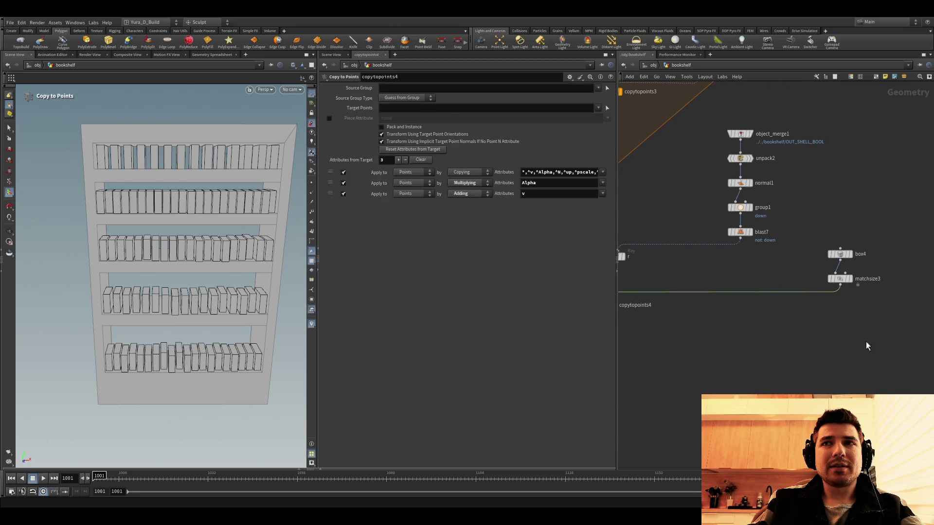
- Move copytopoints4 down and insert an Attribute Wrangle between r and copytopoints4
{"action": "left_click_drag", "start_coordinate": [726, 287], "coordinate": [730, 336]}
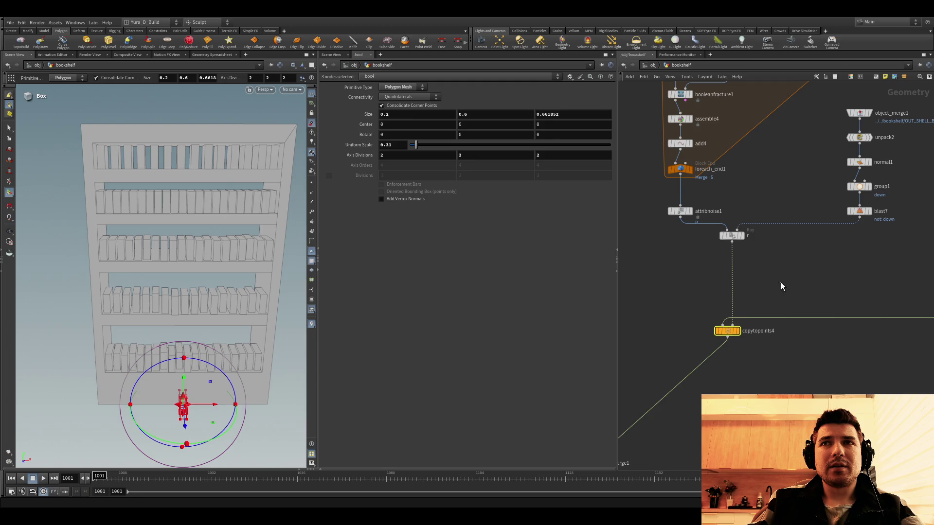
{"action": "left_click", "coordinate": [780, 287]}
{"action": "middle_click_drag", "start_coordinate": [771, 310], "coordinate": [765, 321]}
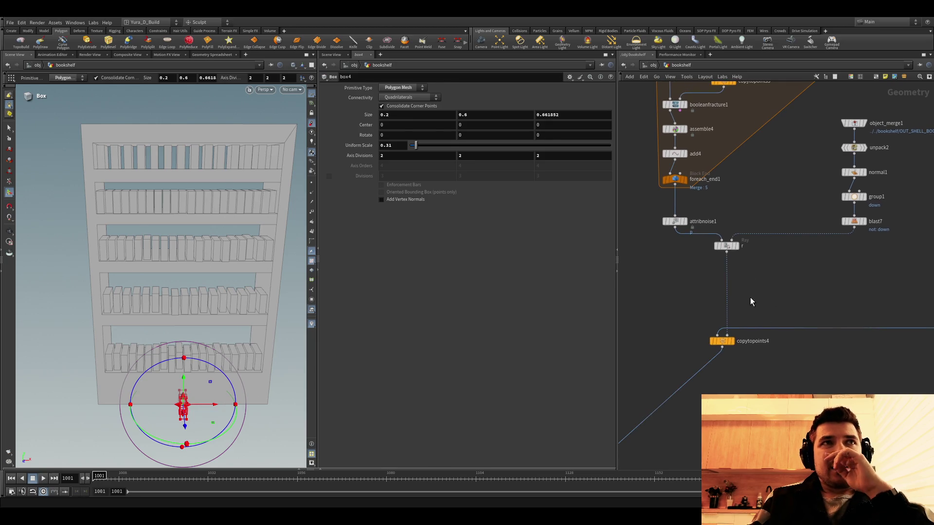
{"action": "left_click_drag", "start_coordinate": [722, 249], "coordinate": [723, 250]}
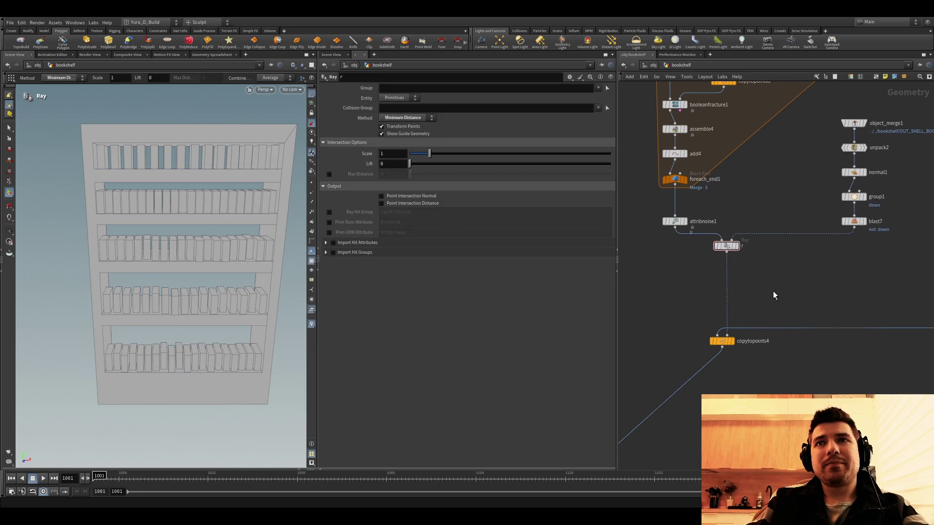
{"action": "left_click", "coordinate": [727, 289]}
{"action": "left_click", "coordinate": [513, 173]}
{"action": "type", "text": "float angle = chf( ' angle ' );"}
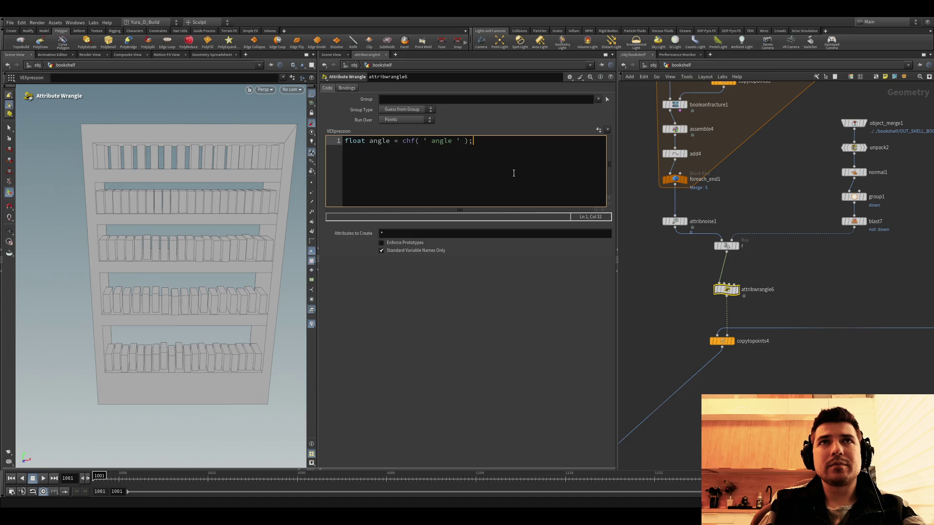
- Write the p@orient quaternion code, create the Angle spare parameter and set it to 0.466
{"action": "key", "text": "Return"}
{"action": "type", "text": "vector up = { 0, 1, 0 };"}
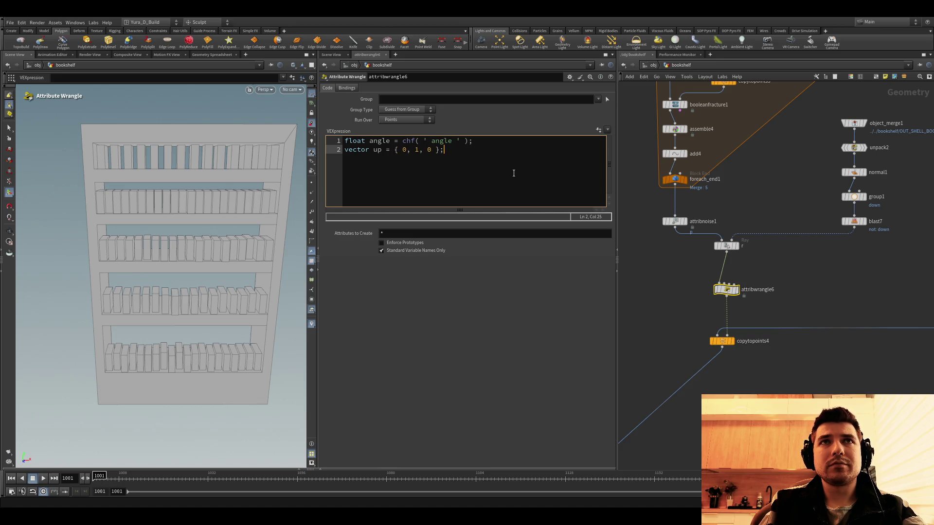
{"action": "key", "text": "Return"}
{"action": "key", "text": "Return"}
{"action": "type", "text": "p@orient = quaternion( angle, up"}
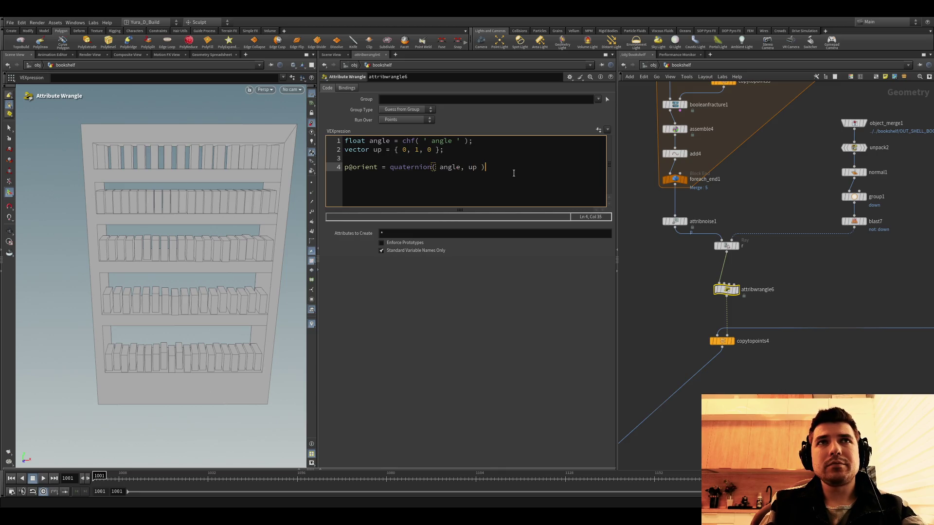
{"action": "type", "text": ";"}
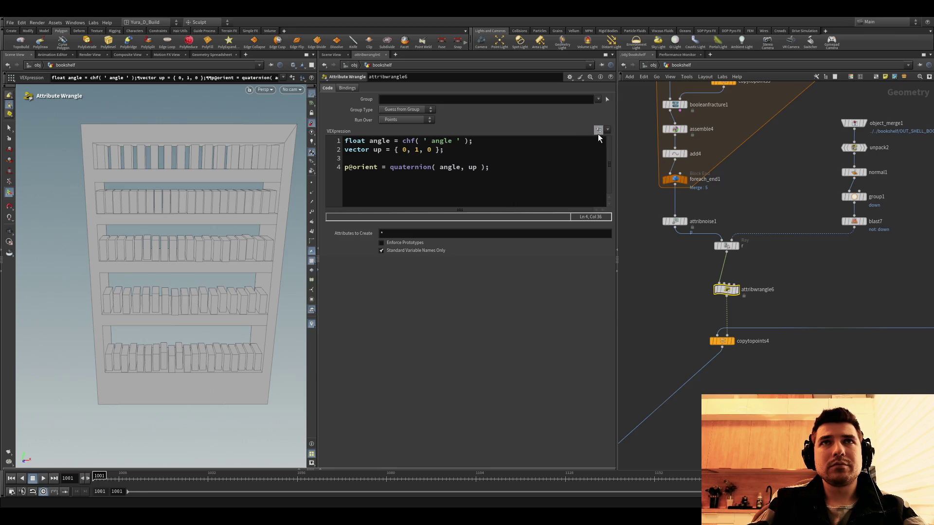
{"action": "left_click", "coordinate": [431, 141]}
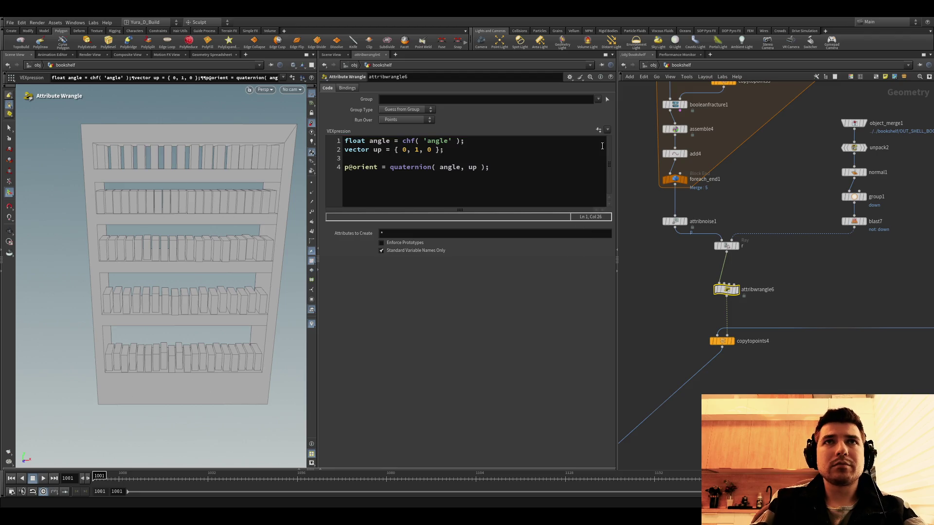
{"action": "left_click", "coordinate": [599, 130]}
{"action": "left_click", "coordinate": [430, 129]}
{"action": "mouse_move", "coordinate": [430, 131]}
{"action": "left_mouse_down"}
{"action": "mouse_move", "coordinate": [525, 133]}
{"action": "mouse_move", "coordinate": [409, 133]}
{"action": "mouse_move", "coordinate": [503, 137]}
{"action": "left_mouse_up"}
- Replace the fixed up vector with chv('dir') and set the Dir parameter to 0, 0, 1
{"action": "left_click_drag", "start_coordinate": [394, 161], "coordinate": [432, 160]}
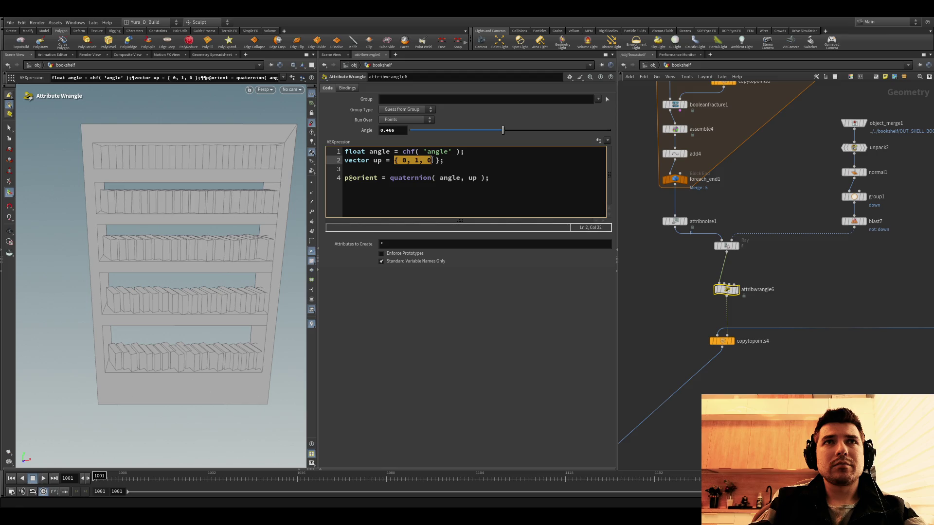
{"action": "type", "text": "chv( 'd"}
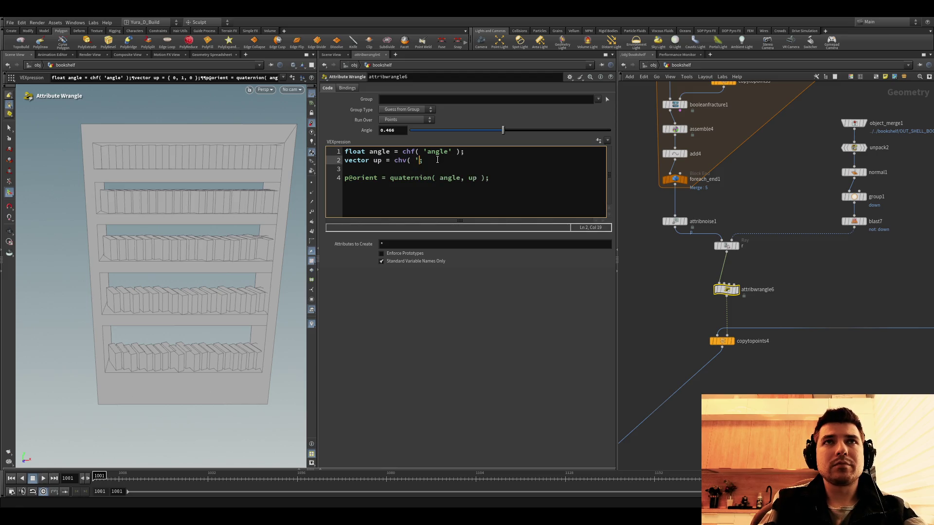
{"action": "type", "text": "ir' )"}
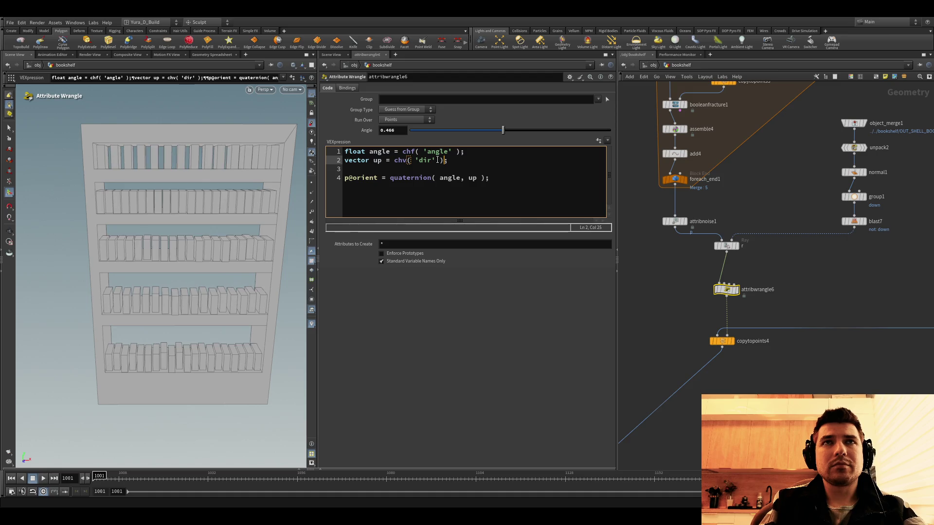
{"action": "left_click", "coordinate": [599, 140]}
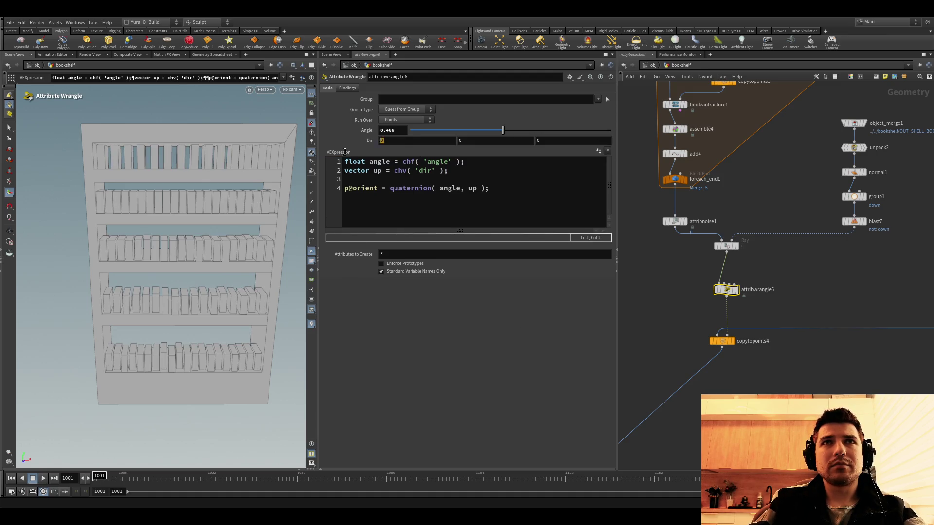
{"action": "key", "text": "Tab"}
{"action": "key", "text": "Tab"}
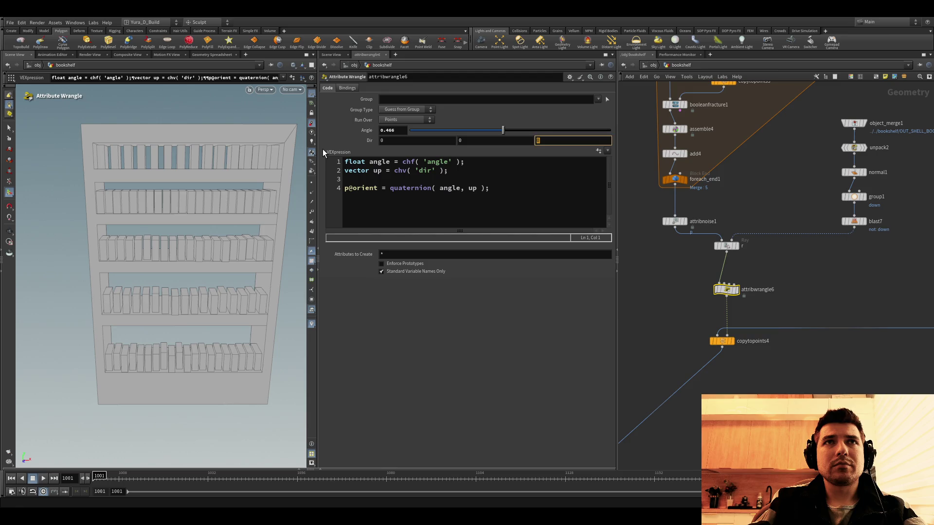
{"action": "type", "text": "1"}
{"action": "key", "text": "Return"}
- Inspect the tilted books and bring the foreach loop's resample node into view
{"action": "mouse_move", "coordinate": [123, 280]}
{"action": "left_mouse_down"}
{"action": "mouse_move", "coordinate": [263, 302]}
{"action": "mouse_move", "coordinate": [240, 327]}
{"action": "mouse_move", "coordinate": [193, 330]}
{"action": "mouse_move", "coordinate": [189, 319]}
{"action": "mouse_move", "coordinate": [202, 322]}
{"action": "mouse_move", "coordinate": [181, 301]}
{"action": "mouse_move", "coordinate": [203, 291]}
{"action": "left_mouse_up"}
{"action": "scroll", "coordinate": [182, 301], "scroll_direction": "down", "scroll_amount": 3}
{"action": "key", "text": "Escape"}
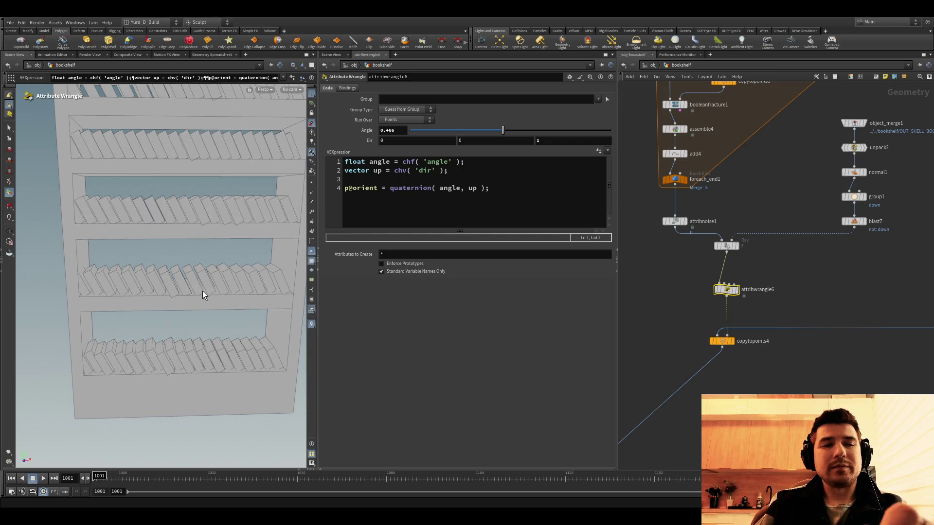
{"action": "scroll", "coordinate": [663, 264], "scroll_direction": "down", "scroll_amount": 3}
{"action": "middle_click_drag", "start_coordinate": [664, 263], "coordinate": [770, 310]}
{"action": "scroll", "coordinate": [771, 310], "scroll_direction": "up", "scroll_amount": 3}
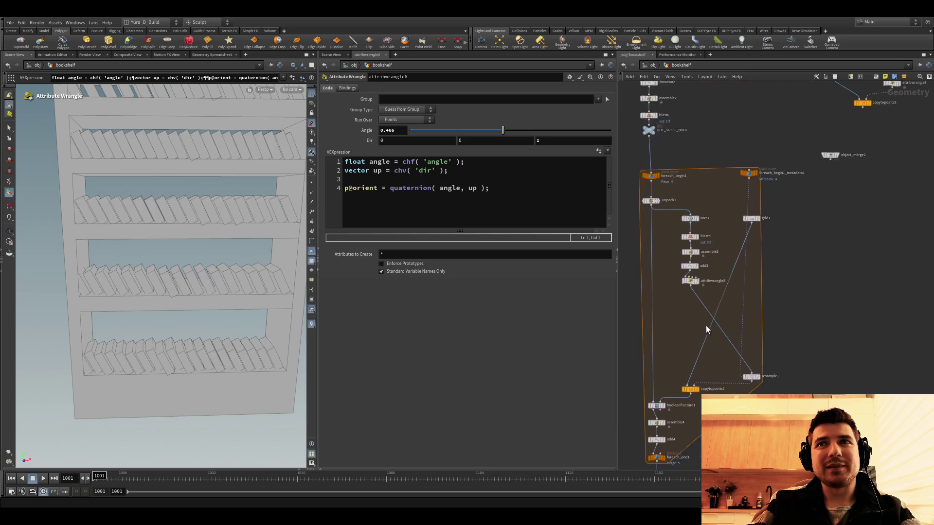
{"action": "scroll", "coordinate": [257, 288], "scroll_direction": "down", "scroll_amount": 4}
{"action": "left_click_drag", "start_coordinate": [667, 316], "coordinate": [704, 279]}
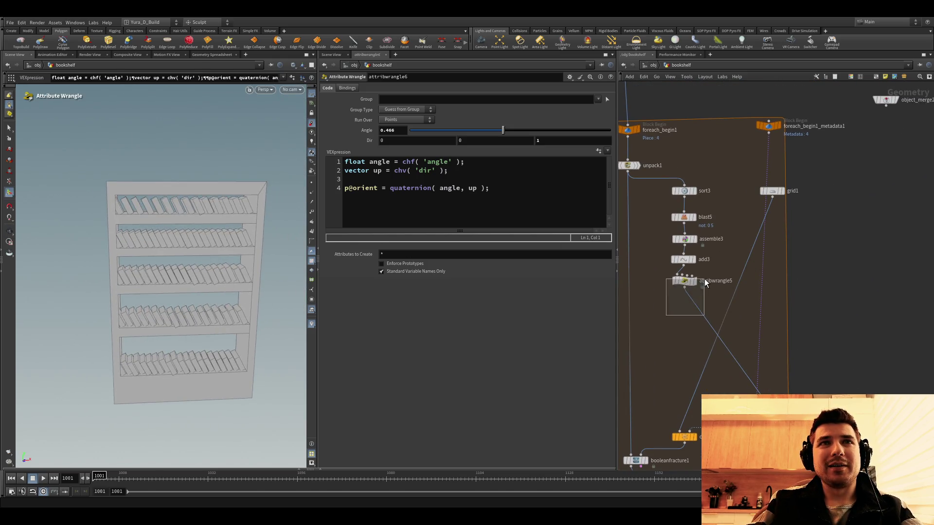
- Change the upper limit of resample1's Segments fit() expression from 12 to 24
{"action": "left_click", "coordinate": [773, 413]}
{"action": "type", "text": "4, 12  )"}
{"action": "key", "text": "Return"}
{"action": "key", "text": "Return"}
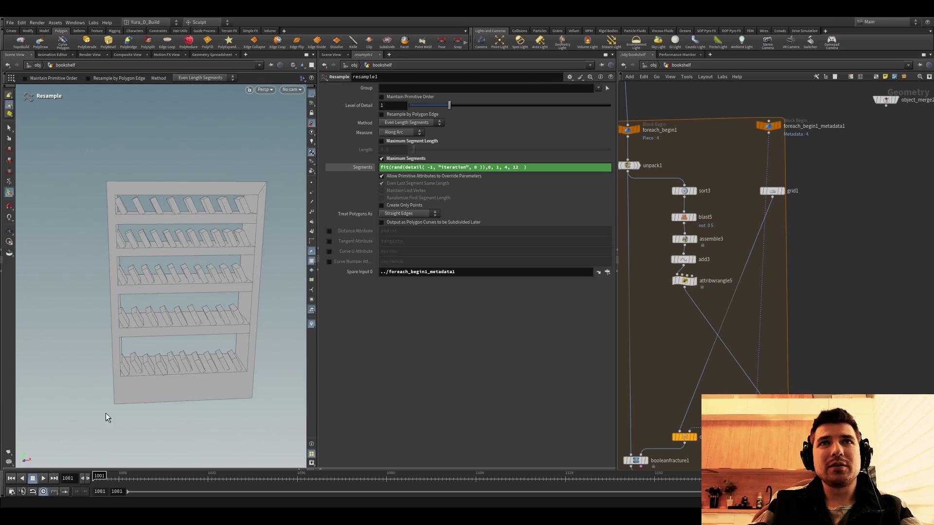
{"action": "double_click", "coordinate": [516, 167]}
{"action": "type", "text": "4"}
{"action": "key", "text": "Return"}
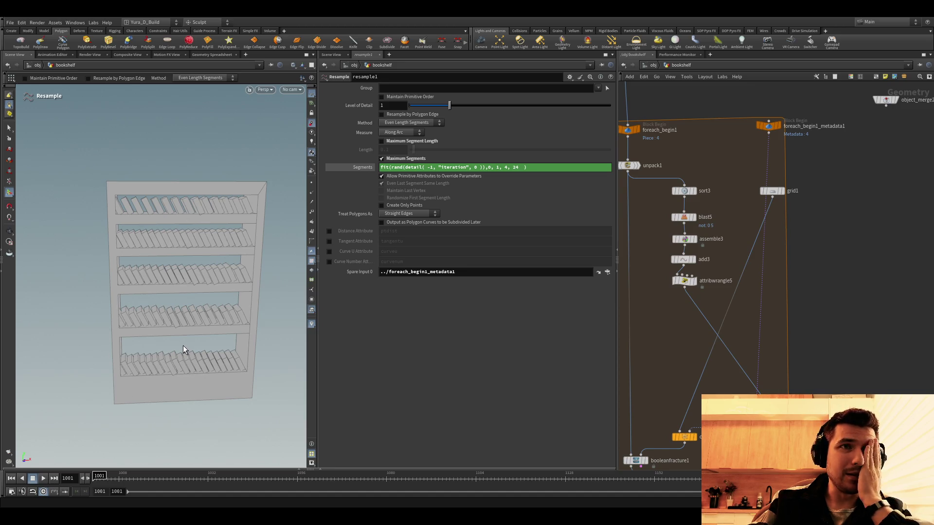
- Orbit to view the added books and select the attribnoise1 node
{"action": "key", "text": "Escape"}
{"action": "mouse_move", "coordinate": [166, 378]}
{"action": "left_mouse_down"}
{"action": "mouse_move", "coordinate": [271, 365]}
{"action": "mouse_move", "coordinate": [188, 365]}
{"action": "mouse_move", "coordinate": [204, 365]}
{"action": "left_mouse_up"}
{"action": "key", "text": "Return"}
{"action": "scroll", "coordinate": [634, 373], "scroll_direction": "up", "scroll_amount": 2}
{"action": "scroll", "coordinate": [701, 331], "scroll_direction": "down", "scroll_amount": 3}
{"action": "left_click", "coordinate": [681, 330]}
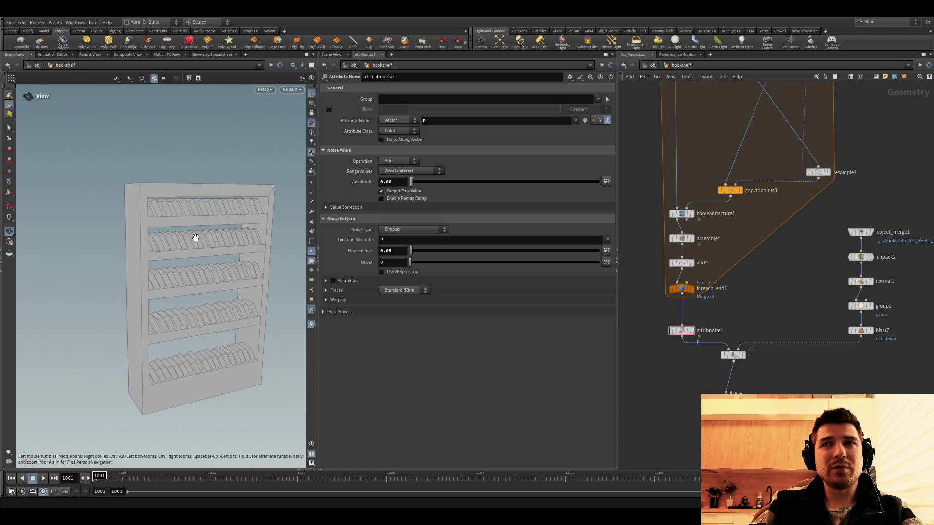
- Try a larger noise element size, then undo it
{"action": "left_click_drag", "start_coordinate": [196, 237], "coordinate": [201, 241]}
{"action": "scroll", "coordinate": [185, 253], "scroll_direction": "up", "scroll_amount": 5}
{"action": "left_click_drag", "start_coordinate": [431, 252], "coordinate": [414, 254]}
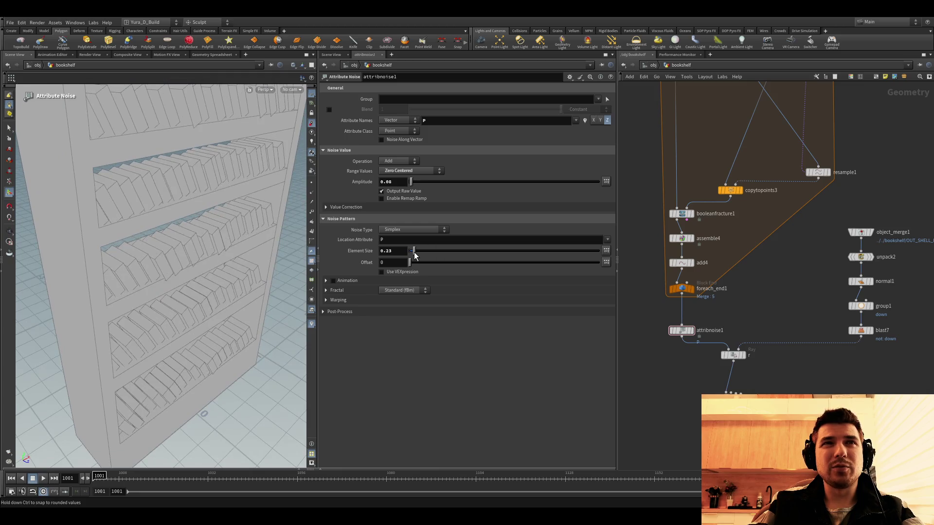
{"action": "key", "text": "ctrl+z"}
{"action": "left_click_drag", "start_coordinate": [159, 264], "coordinate": [205, 256]}
{"action": "scroll", "coordinate": [687, 359], "scroll_direction": "down", "scroll_amount": 2}
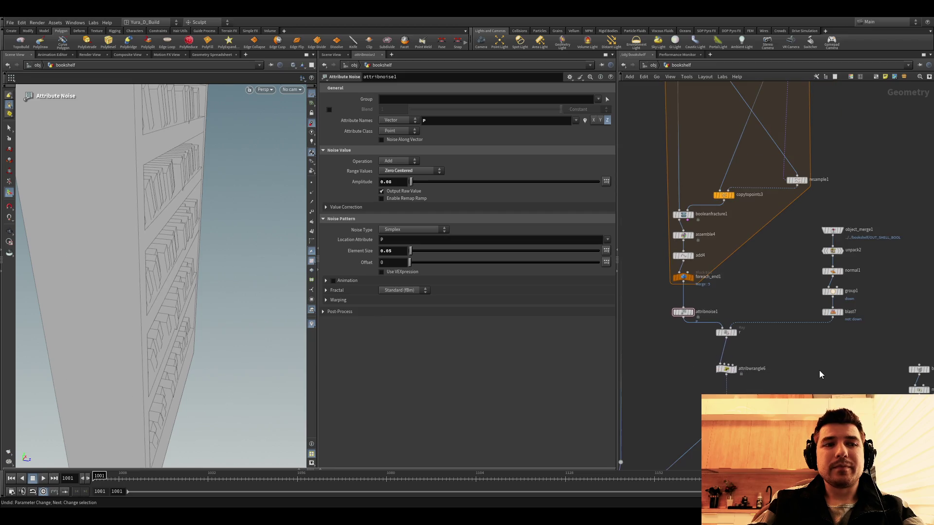
{"action": "scroll", "coordinate": [819, 374], "scroll_direction": "up", "scroll_amount": 3}
- Turn off matchsize3's justification along Z and check the bookshelf from the front
{"action": "left_click", "coordinate": [798, 350]}
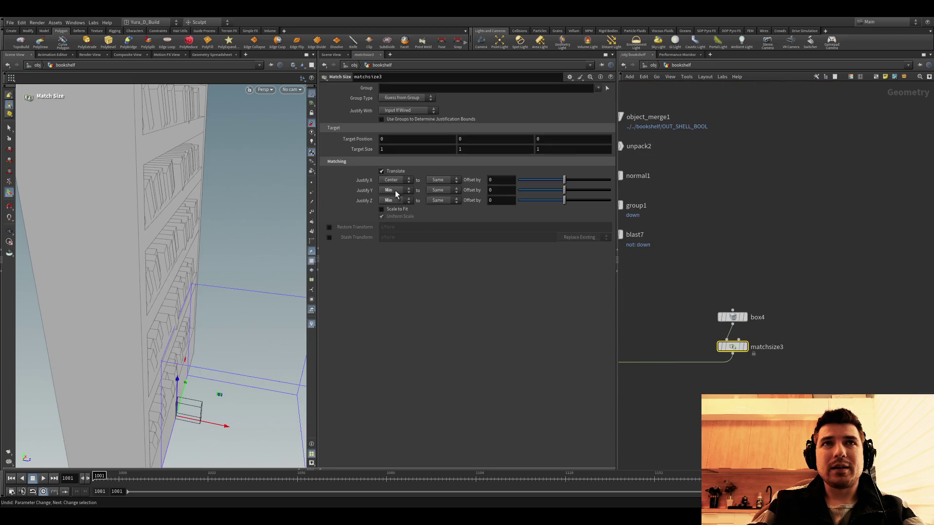
{"action": "left_click_drag", "start_coordinate": [395, 201], "coordinate": [396, 191]}
{"action": "key", "text": "Escape"}
{"action": "mouse_move", "coordinate": [122, 272]}
{"action": "left_mouse_down"}
{"action": "mouse_move", "coordinate": [136, 265]}
{"action": "mouse_move", "coordinate": [179, 291]}
{"action": "left_mouse_up"}
{"action": "key", "text": "Return"}
{"action": "middle_click_drag", "start_coordinate": [648, 292], "coordinate": [824, 313]}
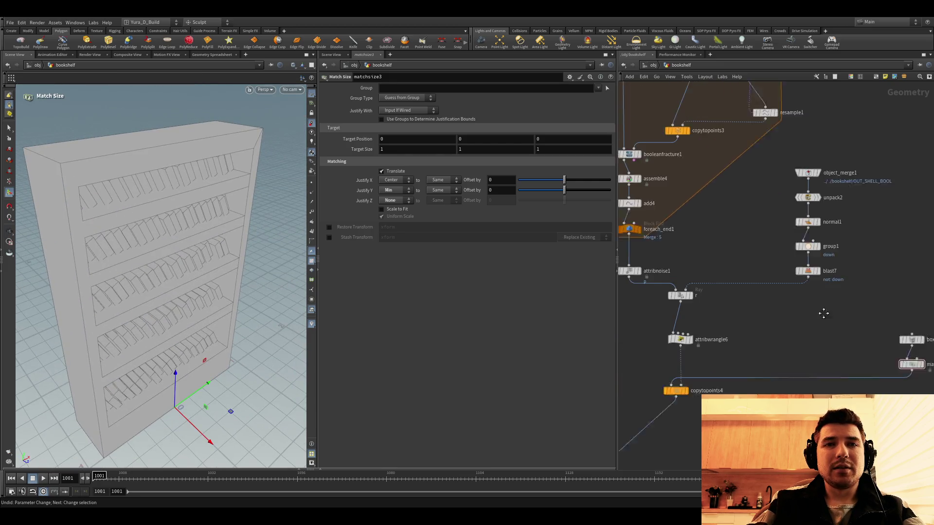
- Raise the attribnoise1 amplitude to 0.175 to jitter the books more
{"action": "left_click", "coordinate": [680, 254]}
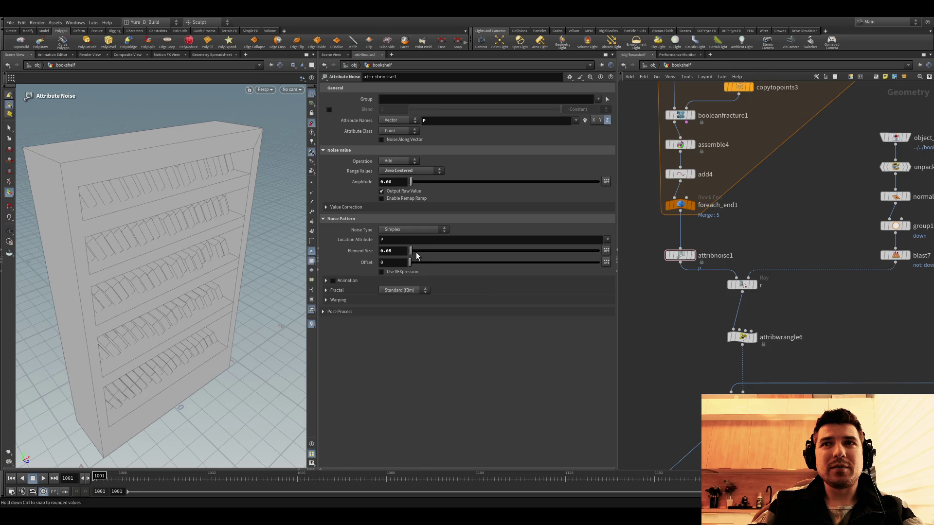
{"action": "middle_click_drag", "start_coordinate": [421, 208], "coordinate": [737, 225]}
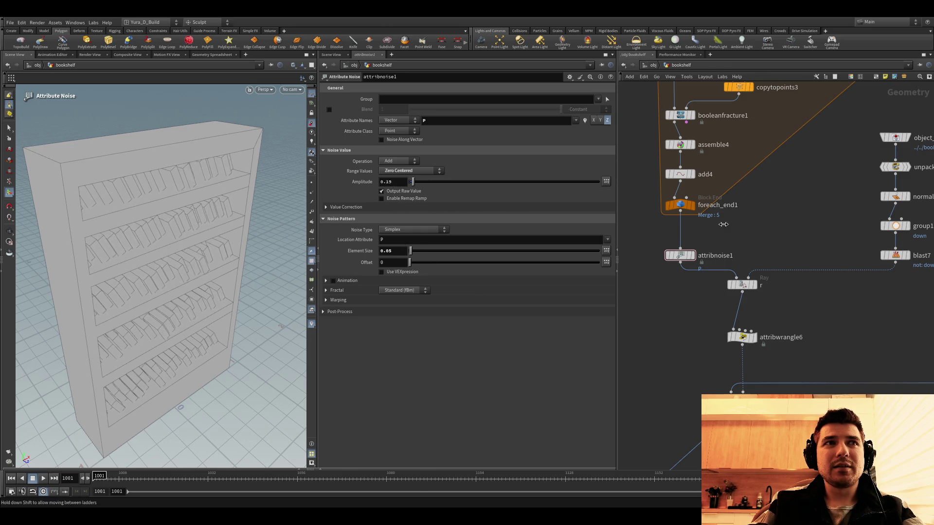
{"action": "key", "text": "Escape"}
{"action": "mouse_move", "coordinate": [117, 229]}
{"action": "left_mouse_down"}
{"action": "mouse_move", "coordinate": [238, 232]}
{"action": "mouse_move", "coordinate": [208, 225]}
{"action": "mouse_move", "coordinate": [224, 244]}
{"action": "mouse_move", "coordinate": [236, 242]}
{"action": "mouse_move", "coordinate": [176, 277]}
{"action": "mouse_move", "coordinate": [159, 258]}
{"action": "mouse_move", "coordinate": [188, 281]}
{"action": "mouse_move", "coordinate": [194, 275]}
{"action": "mouse_move", "coordinate": [146, 278]}
{"action": "mouse_move", "coordinate": [238, 269]}
{"action": "mouse_move", "coordinate": [104, 281]}
{"action": "mouse_move", "coordinate": [121, 267]}
{"action": "mouse_move", "coordinate": [203, 250]}
{"action": "mouse_move", "coordinate": [238, 279]}
{"action": "mouse_move", "coordinate": [229, 292]}
{"action": "mouse_move", "coordinate": [206, 277]}
{"action": "left_mouse_up"}
{"action": "key", "text": "Return"}
- Try Positive range values for the noise, then revert to Zero Centered
{"action": "left_click", "coordinate": [401, 183]}
{"action": "key", "text": "Escape"}
{"action": "key", "text": "Return"}
{"action": "key", "text": "ctrl+z"}
{"action": "key", "text": "Escape"}
{"action": "key", "text": "Escape"}
{"action": "scroll", "coordinate": [729, 311], "scroll_direction": "down", "scroll_amount": 3}
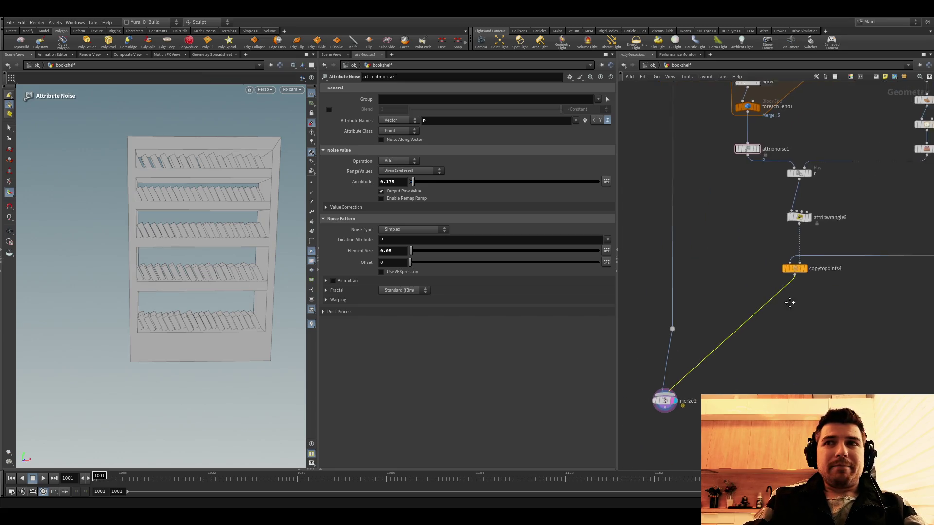
{"action": "scroll", "coordinate": [704, 311], "scroll_direction": "up", "scroll_amount": 3}
{"action": "left_click", "coordinate": [723, 305]}
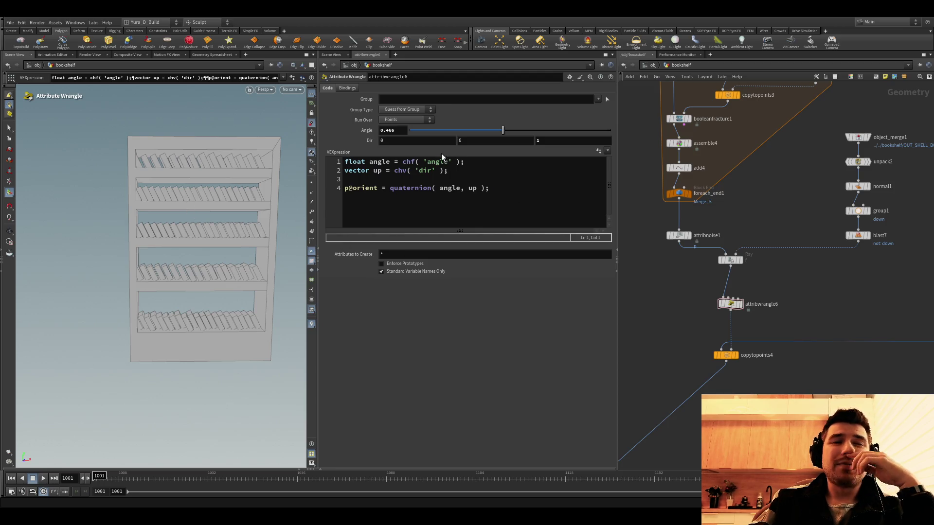
{"action": "left_click", "coordinate": [458, 164]}
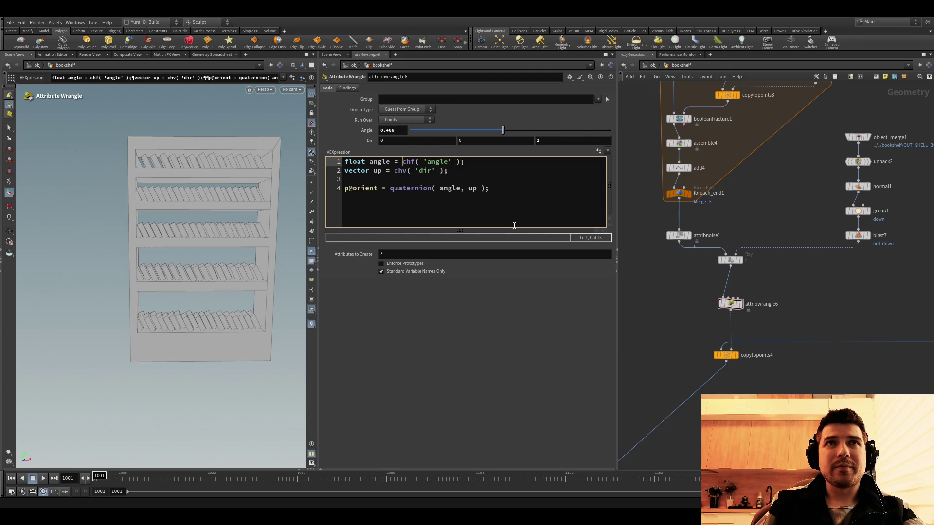
{"action": "type", "text": "f"}
{"action": "key", "text": "BackSpace"}
{"action": "type", "text": "rand("}
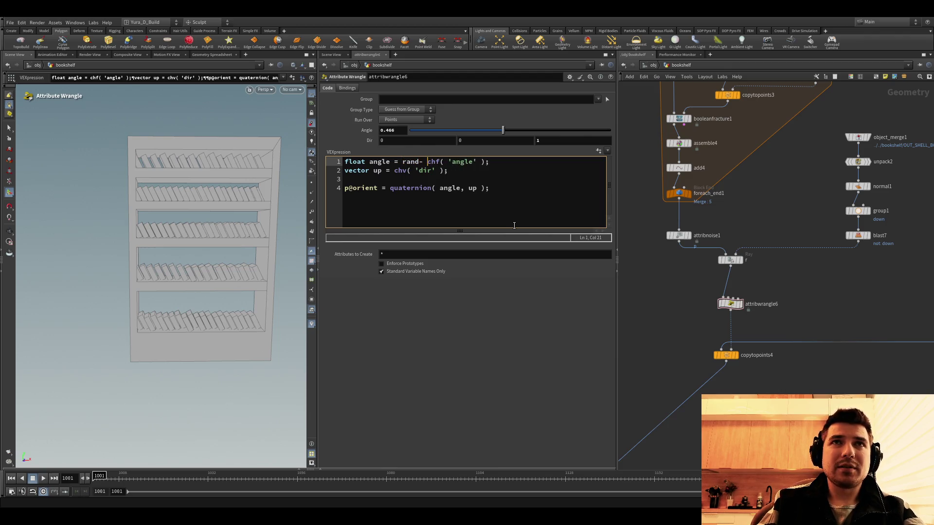
{"action": "type", "text": " @ptnum ) *"}
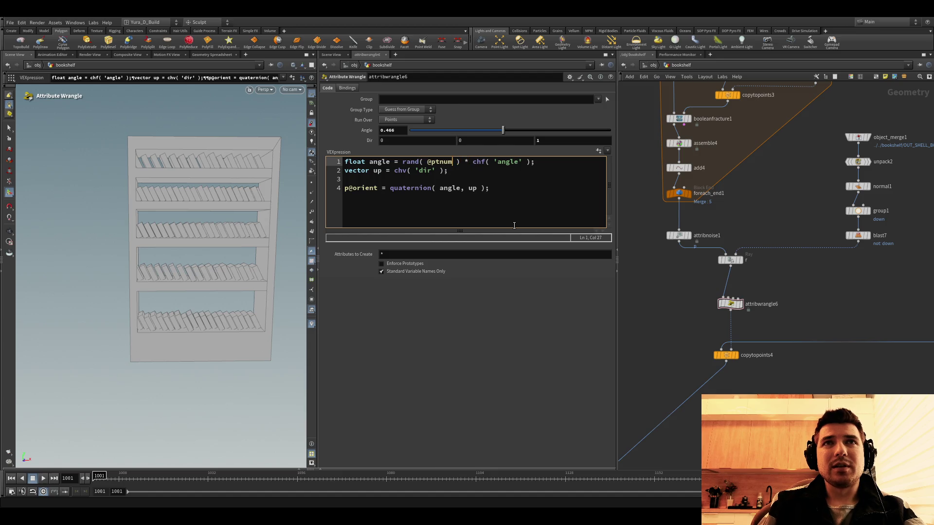
{"action": "type", "text": "fit("}
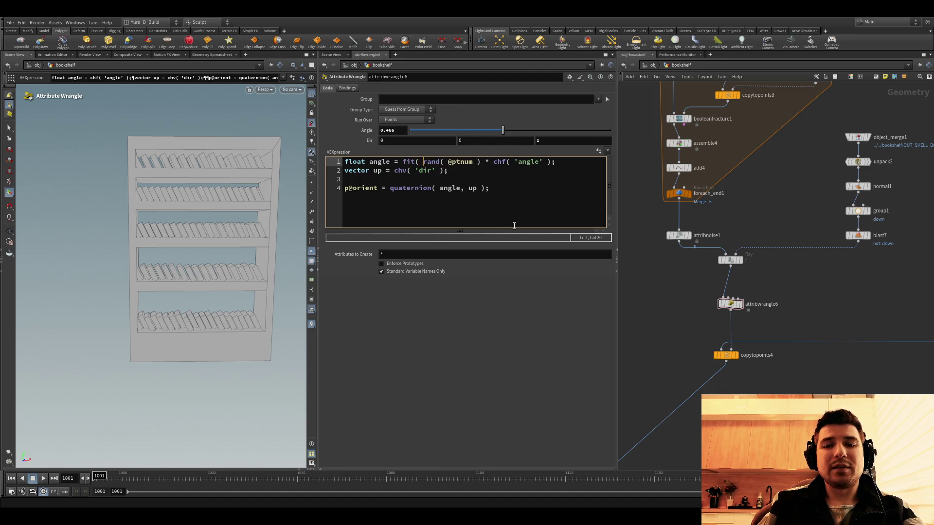
{"action": "type", "text": "),m"}
{"action": "key", "text": "BackSpace"}
{"action": "type", "text": "0, 1, -1"}
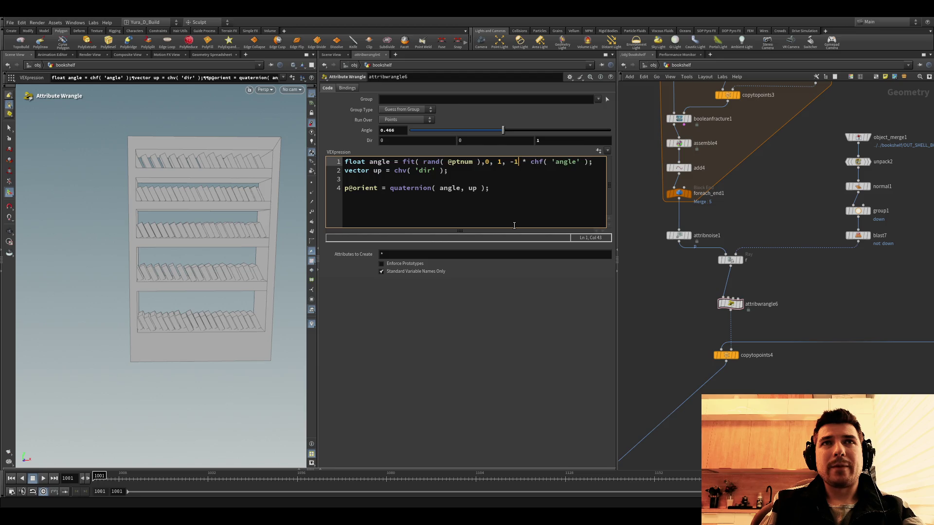
{"action": "type", "text": ", 1 )"}
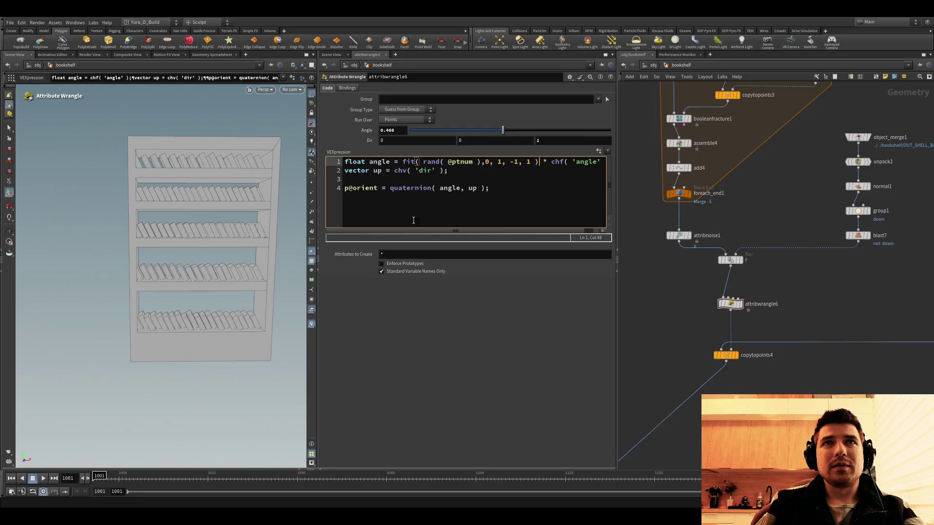
{"action": "key", "text": "Escape"}
{"action": "mouse_move", "coordinate": [178, 289]}
{"action": "left_mouse_down"}
{"action": "mouse_move", "coordinate": [209, 275]}
{"action": "mouse_move", "coordinate": [183, 246]}
{"action": "mouse_move", "coordinate": [225, 259]}
{"action": "left_mouse_up"}
{"action": "scroll", "coordinate": [231, 265], "scroll_direction": "up", "scroll_amount": 5}
{"action": "scroll", "coordinate": [232, 265], "scroll_direction": "down", "scroll_amount": 5}
{"action": "scroll", "coordinate": [168, 281], "scroll_direction": "down", "scroll_amount": 3}
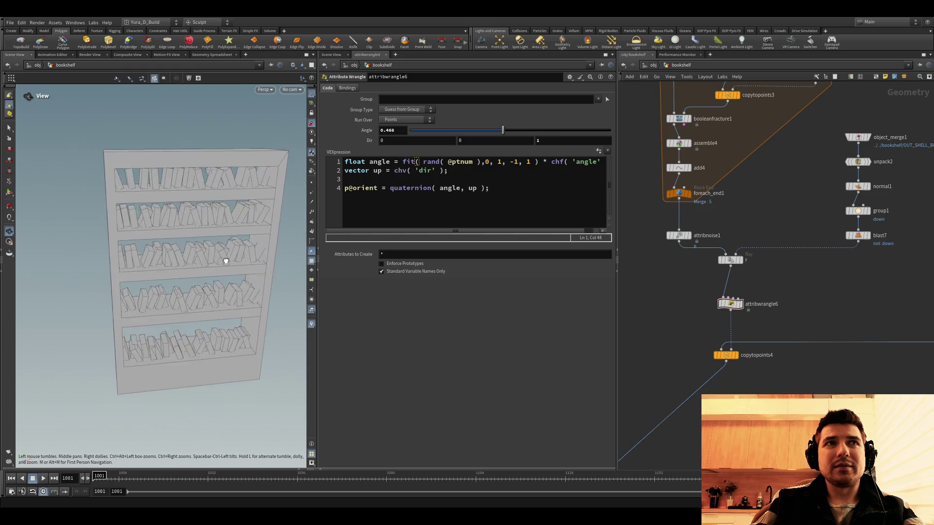
{"action": "scroll", "coordinate": [206, 248], "scroll_direction": "down", "scroll_amount": 3}
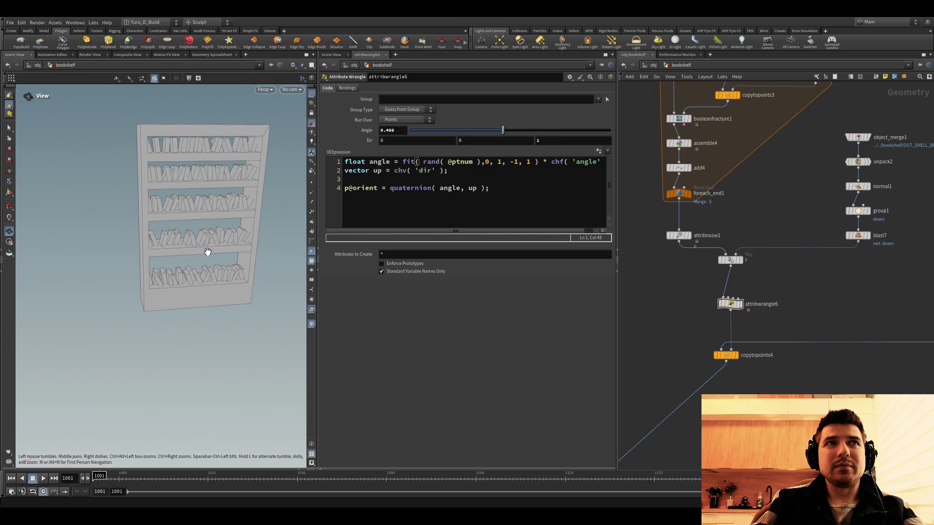
- Lower the wrangle's Angle to 0.07, then raise it to about 0.121
{"action": "key", "text": "Return"}
{"action": "mouse_move", "coordinate": [495, 132]}
{"action": "left_mouse_down"}
{"action": "mouse_move", "coordinate": [415, 131]}
{"action": "mouse_move", "coordinate": [423, 131]}
{"action": "left_mouse_up"}
{"action": "key", "text": "Escape"}
{"action": "scroll", "coordinate": [229, 266], "scroll_direction": "up", "scroll_amount": 10}
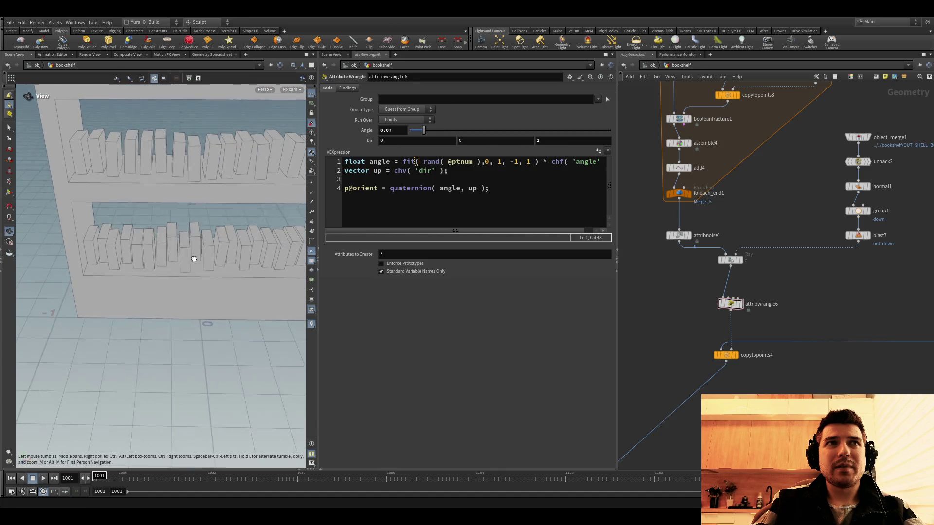
{"action": "key", "text": "Return"}
{"action": "left_click_drag", "start_coordinate": [425, 131], "coordinate": [434, 132]}
{"action": "key", "text": "Escape"}
{"action": "scroll", "coordinate": [232, 231], "scroll_direction": "down", "scroll_amount": 10}
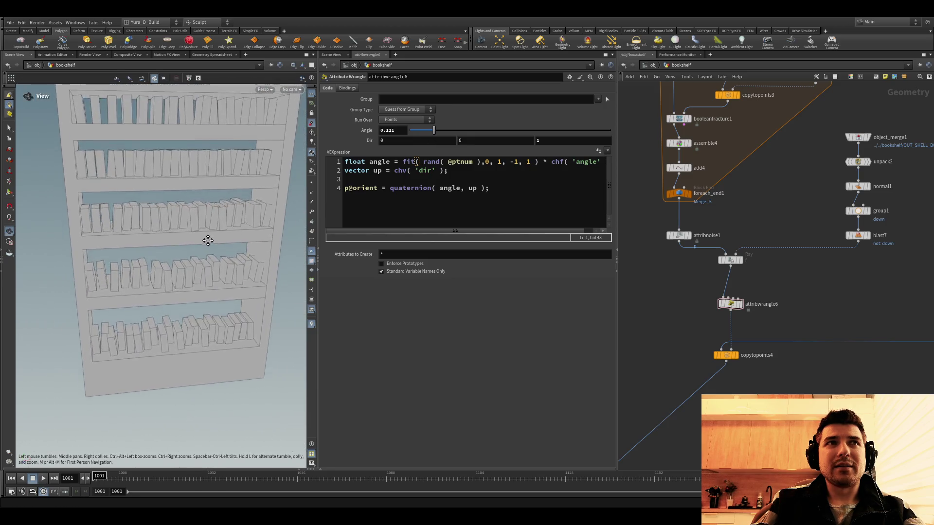
{"action": "scroll", "coordinate": [194, 280], "scroll_direction": "up", "scroll_amount": 10}
- Pan and orbit across the shelves to check the lean from the side and above
{"action": "middle_click_drag", "start_coordinate": [200, 203], "coordinate": [235, 236]}
{"action": "scroll", "coordinate": [214, 234], "scroll_direction": "down", "scroll_amount": 10}
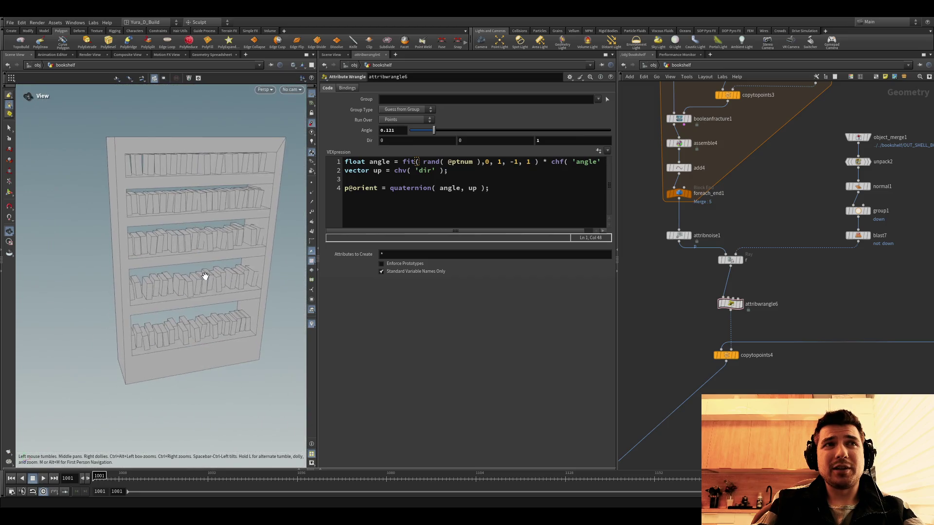
{"action": "scroll", "coordinate": [234, 242], "scroll_direction": "up", "scroll_amount": 10}
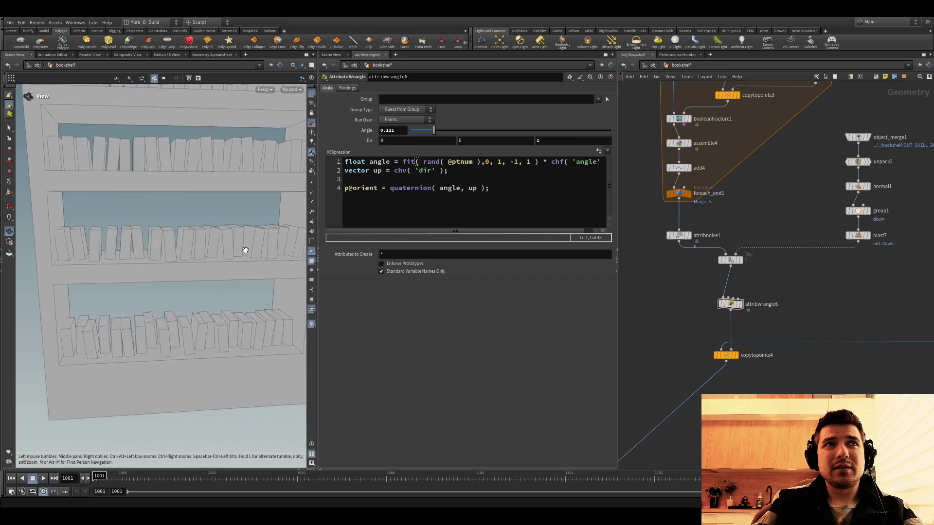
{"action": "scroll", "coordinate": [243, 250], "scroll_direction": "down", "scroll_amount": 10}
{"action": "mouse_move", "coordinate": [177, 281]}
{"action": "left_mouse_down"}
{"action": "mouse_move", "coordinate": [209, 288]}
{"action": "mouse_move", "coordinate": [152, 261]}
{"action": "left_mouse_up"}
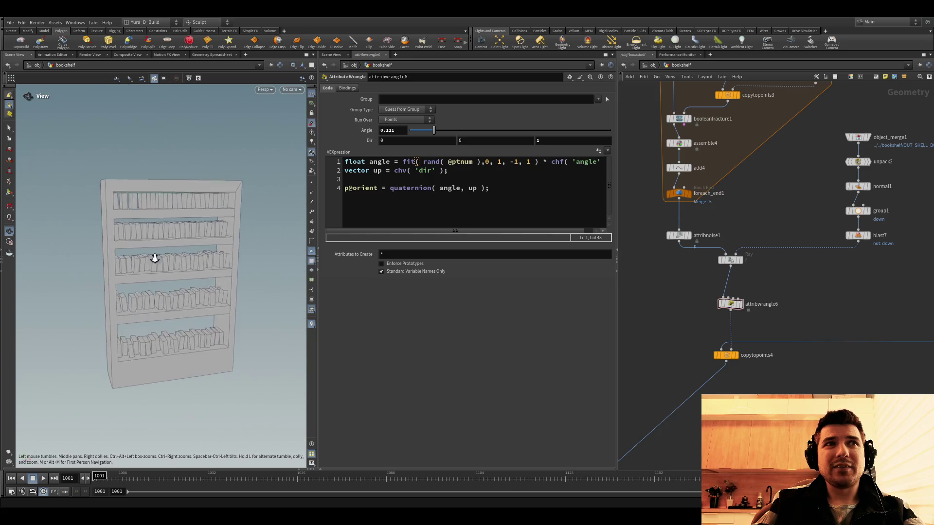
{"action": "scroll", "coordinate": [152, 261], "scroll_direction": "up", "scroll_amount": 10}
{"action": "mouse_move", "coordinate": [225, 267]}
{"action": "left_mouse_down"}
{"action": "mouse_move", "coordinate": [204, 294]}
{"action": "mouse_move", "coordinate": [159, 287]}
{"action": "mouse_move", "coordinate": [202, 261]}
{"action": "mouse_move", "coordinate": [217, 285]}
{"action": "mouse_move", "coordinate": [167, 304]}
{"action": "mouse_move", "coordinate": [178, 289]}
{"action": "left_mouse_up"}
{"action": "key", "text": "Return"}
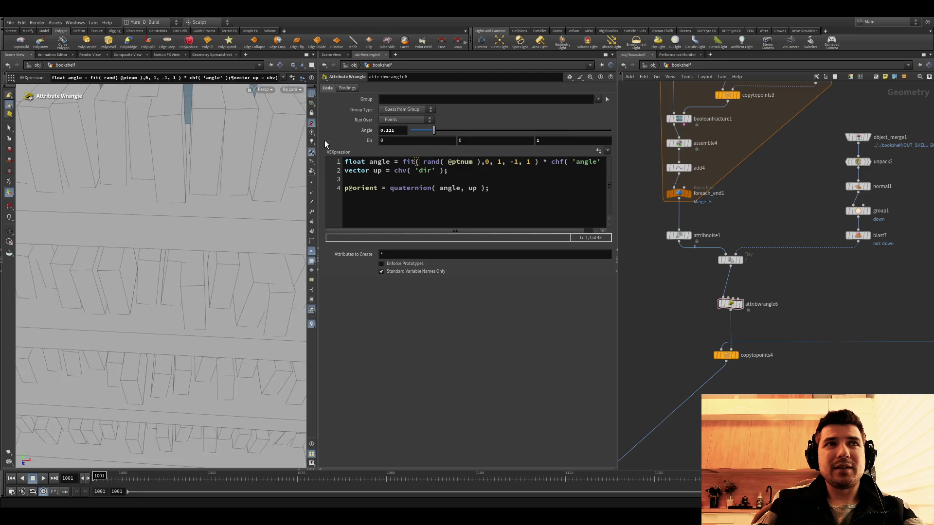
{"action": "key", "text": "Escape"}
{"action": "left_click_drag", "start_coordinate": [195, 228], "coordinate": [188, 224]}
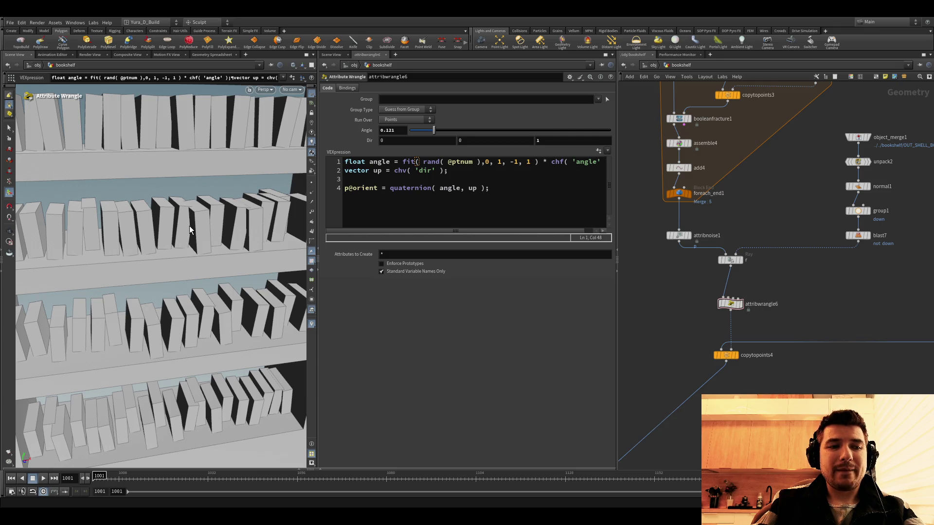
{"action": "mouse_move", "coordinate": [205, 266]}
{"action": "right_mouse_down"}
{"action": "mouse_move", "coordinate": [176, 225]}
{"action": "mouse_move", "coordinate": [198, 258]}
{"action": "mouse_move", "coordinate": [214, 240]}
{"action": "mouse_move", "coordinate": [267, 264]}
{"action": "mouse_move", "coordinate": [179, 290]}
{"action": "mouse_move", "coordinate": [213, 276]}
{"action": "mouse_move", "coordinate": [198, 260]}
{"action": "mouse_move", "coordinate": [170, 269]}
{"action": "mouse_move", "coordinate": [186, 241]}
{"action": "mouse_move", "coordinate": [201, 266]}
{"action": "right_mouse_up"}
- Zoom in on two shelves, then view the bookshelf frontally and from above-left
{"action": "key", "text": "Return"}
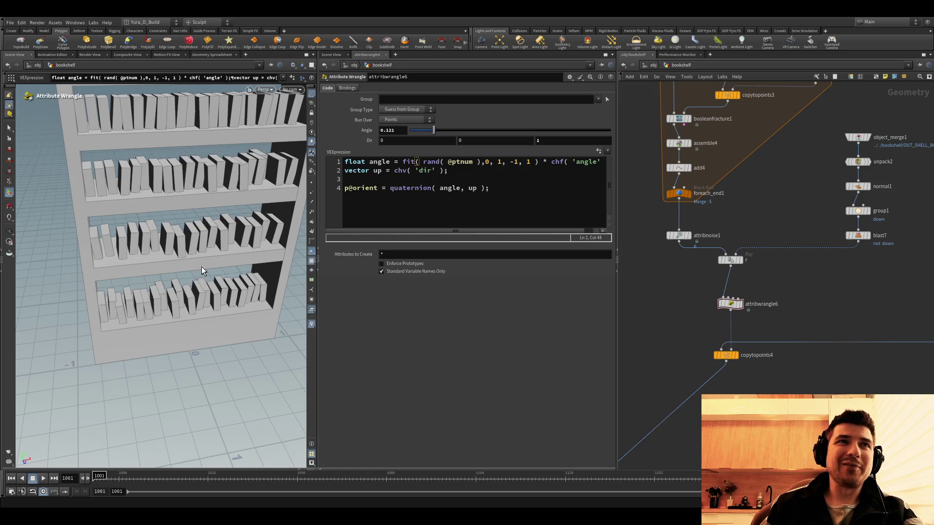
{"action": "right_click_drag", "start_coordinate": [167, 251], "coordinate": [172, 272]}
{"action": "mouse_move", "coordinate": [171, 272]}
{"action": "left_mouse_down"}
{"action": "mouse_move", "coordinate": [141, 292]}
{"action": "mouse_move", "coordinate": [208, 319]}
{"action": "mouse_move", "coordinate": [209, 311]}
{"action": "left_mouse_up"}
{"action": "key", "text": "Return"}
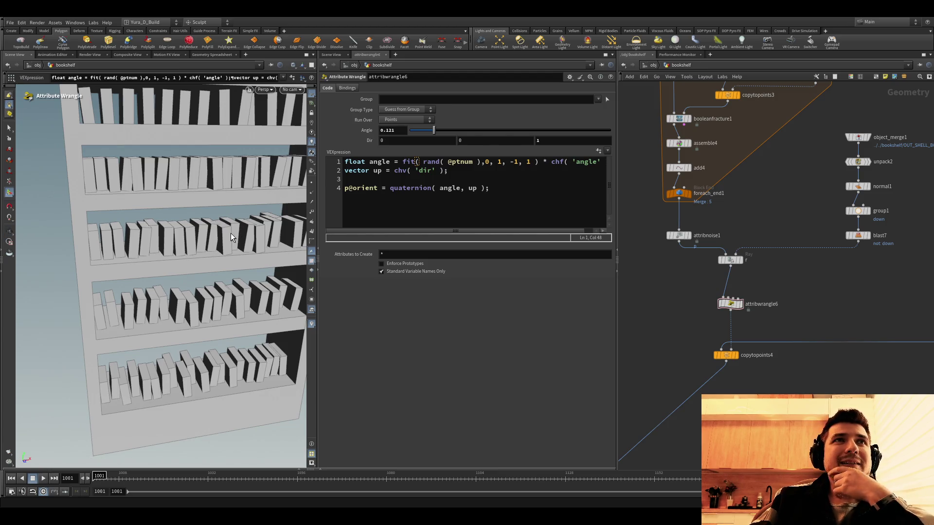
{"action": "key", "text": "Escape"}
{"action": "scroll", "coordinate": [194, 292], "scroll_direction": "down", "scroll_amount": 5}
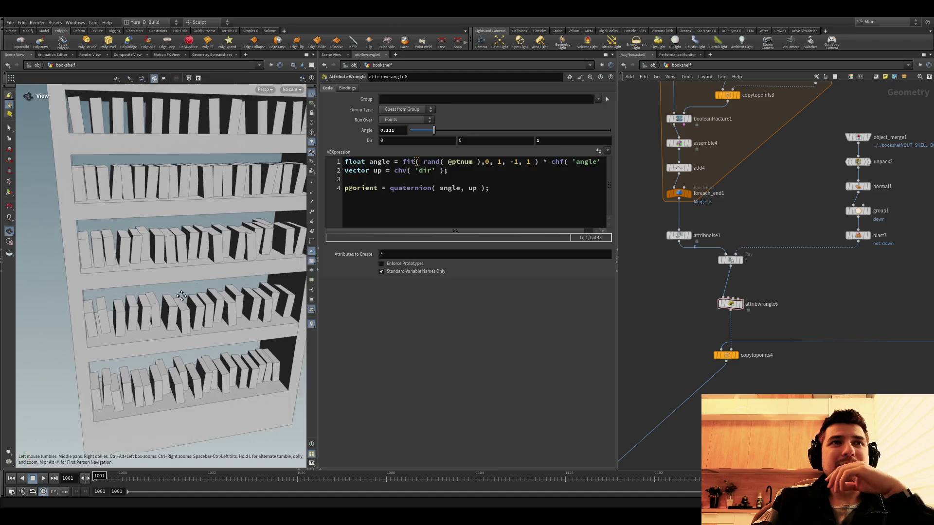
{"action": "scroll", "coordinate": [217, 275], "scroll_direction": "up", "scroll_amount": 8}
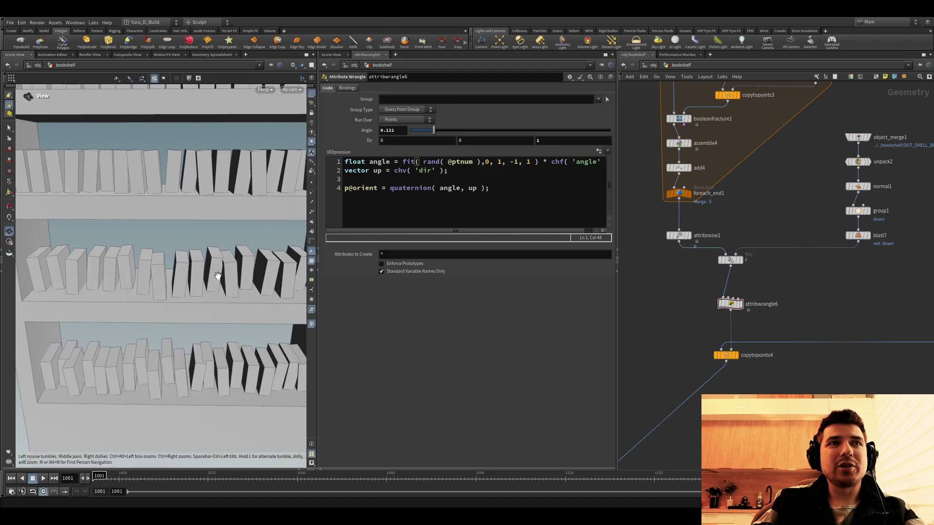
{"action": "scroll", "coordinate": [217, 275], "scroll_direction": "up", "scroll_amount": 5}
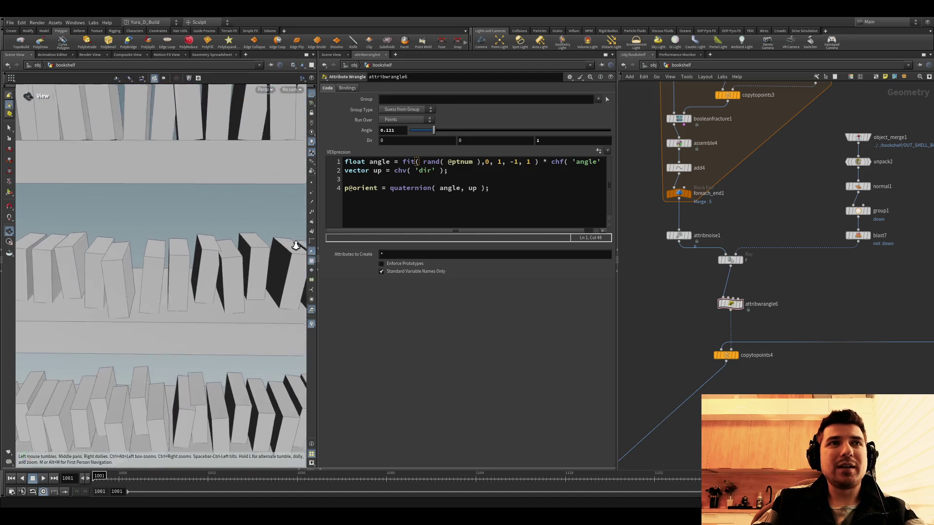
{"action": "key", "text": "Return"}
{"action": "mouse_move", "coordinate": [215, 254]}
{"action": "left_mouse_down", "text": "alt"}
{"action": "mouse_move", "coordinate": [202, 271]}
{"action": "mouse_move", "coordinate": [204, 209]}
{"action": "mouse_move", "coordinate": [211, 226]}
{"action": "left_mouse_up", "text": "alt"}
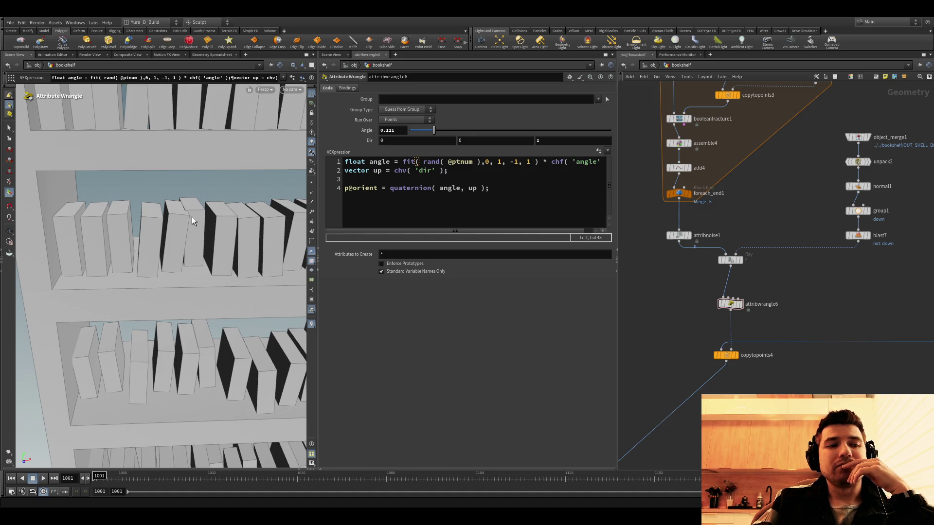
- Nudge the tilt angle up to about 0.13, orbiting the bookshelf to check the lean
{"action": "key", "text": "Escape"}
{"action": "mouse_move", "coordinate": [152, 247]}
{"action": "left_mouse_down"}
{"action": "mouse_move", "coordinate": [173, 291]}
{"action": "mouse_move", "coordinate": [148, 294]}
{"action": "mouse_move", "coordinate": [183, 281]}
{"action": "mouse_move", "coordinate": [192, 212]}
{"action": "mouse_move", "coordinate": [199, 215]}
{"action": "mouse_move", "coordinate": [184, 227]}
{"action": "mouse_move", "coordinate": [208, 233]}
{"action": "mouse_move", "coordinate": [255, 202]}
{"action": "mouse_move", "coordinate": [219, 214]}
{"action": "mouse_move", "coordinate": [219, 246]}
{"action": "mouse_move", "coordinate": [233, 258]}
{"action": "mouse_move", "coordinate": [219, 273]}
{"action": "left_mouse_up"}
{"action": "mouse_move", "coordinate": [218, 273]}
{"action": "right_mouse_down"}
{"action": "mouse_move", "coordinate": [194, 308]}
{"action": "mouse_move", "coordinate": [225, 267]}
{"action": "mouse_move", "coordinate": [183, 303]}
{"action": "right_mouse_up"}
{"action": "mouse_move", "coordinate": [183, 303]}
{"action": "left_mouse_down"}
{"action": "mouse_move", "coordinate": [236, 323]}
{"action": "mouse_move", "coordinate": [214, 311]}
{"action": "mouse_move", "coordinate": [200, 279]}
{"action": "mouse_move", "coordinate": [187, 291]}
{"action": "mouse_move", "coordinate": [156, 282]}
{"action": "mouse_move", "coordinate": [173, 298]}
{"action": "left_mouse_up"}
{"action": "key", "text": "Return"}
{"action": "left_click_drag", "start_coordinate": [434, 131], "coordinate": [437, 133]}
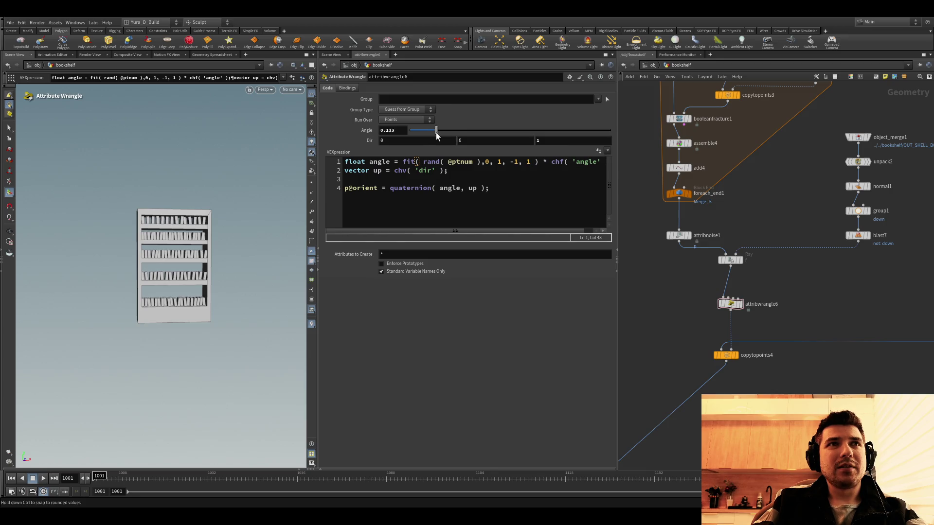
{"action": "key", "text": "Escape"}
{"action": "mouse_move", "coordinate": [209, 311]}
{"action": "left_mouse_down"}
{"action": "mouse_move", "coordinate": [236, 315]}
{"action": "mouse_move", "coordinate": [214, 304]}
{"action": "mouse_move", "coordinate": [229, 297]}
{"action": "left_mouse_up"}
{"action": "key", "text": "Return"}
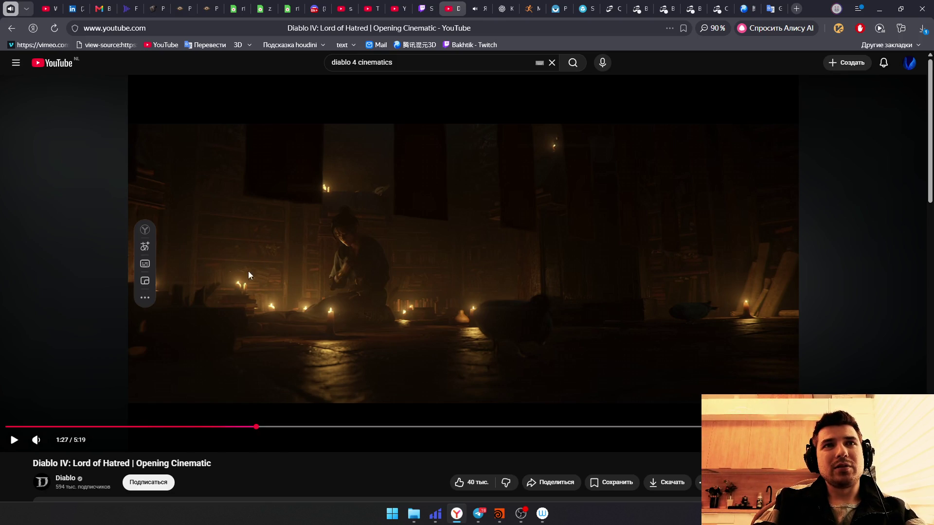
- Compare the bookshelf against the paused Diablo IV library shot several times, finishing back in Houdini
{"action": "key", "text": "alt+Tab"}
{"action": "key", "text": "Tab"}
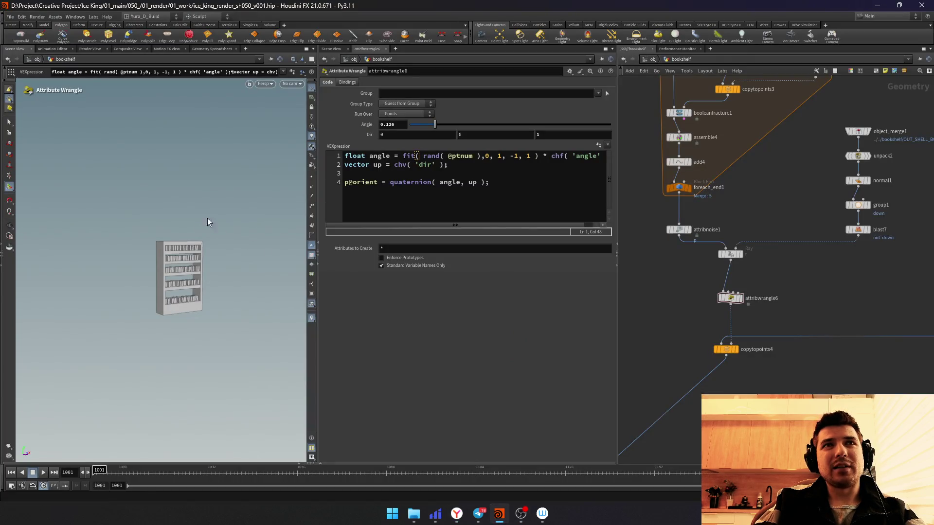
{"action": "scroll", "coordinate": [208, 219], "scroll_direction": "up", "scroll_amount": 3}
{"action": "key", "text": "alt+Tab"}
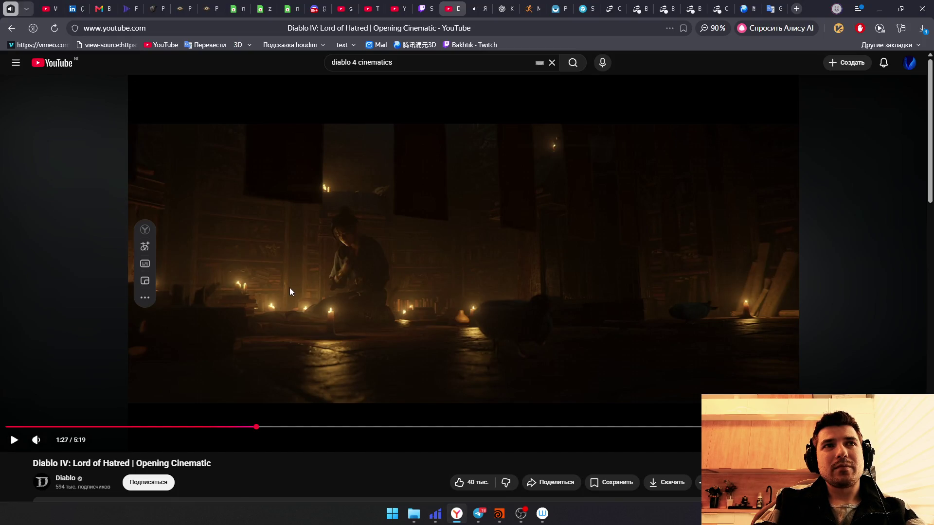
{"action": "key", "text": "alt+Tab"}
{"action": "scroll", "coordinate": [268, 279], "scroll_direction": "up", "scroll_amount": 3}
{"action": "key", "text": "alt+Tab"}
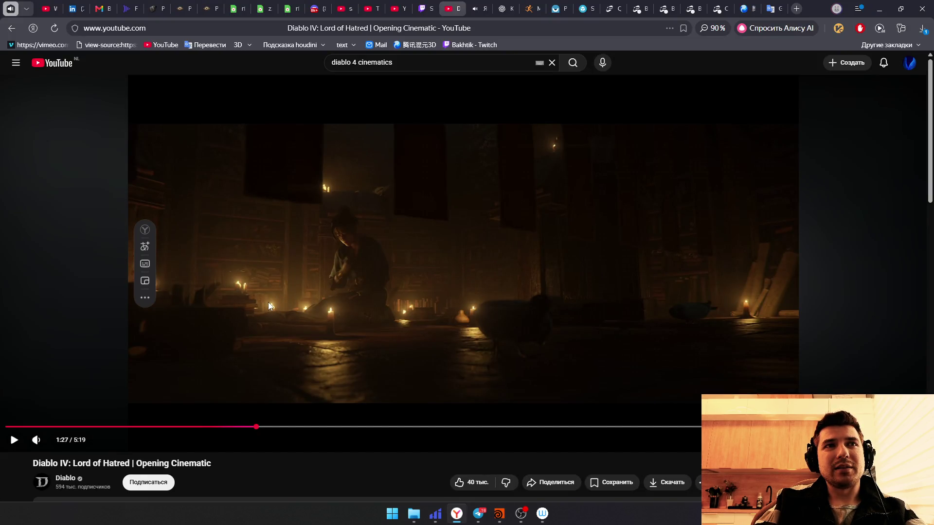
{"action": "key", "text": "alt+Tab"}
{"action": "key", "text": "alt+Tab"}
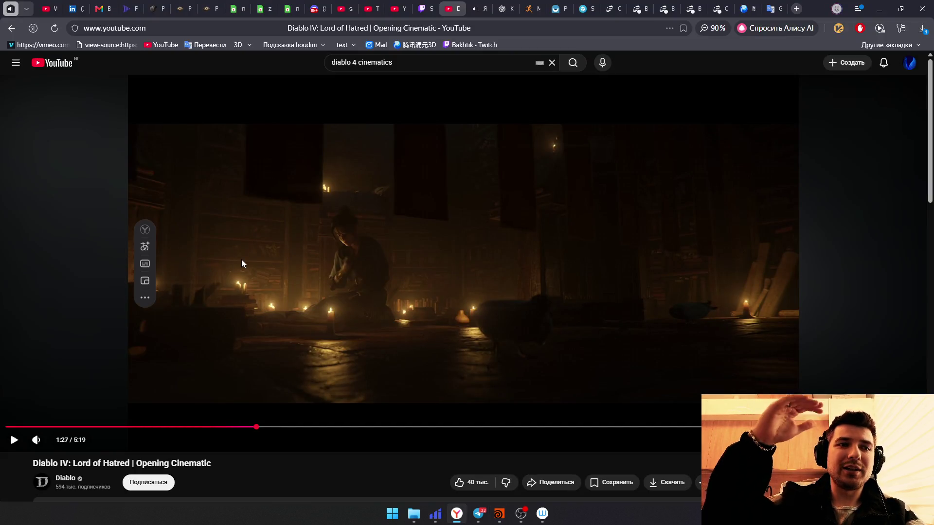
{"action": "left_click", "coordinate": [499, 515]}
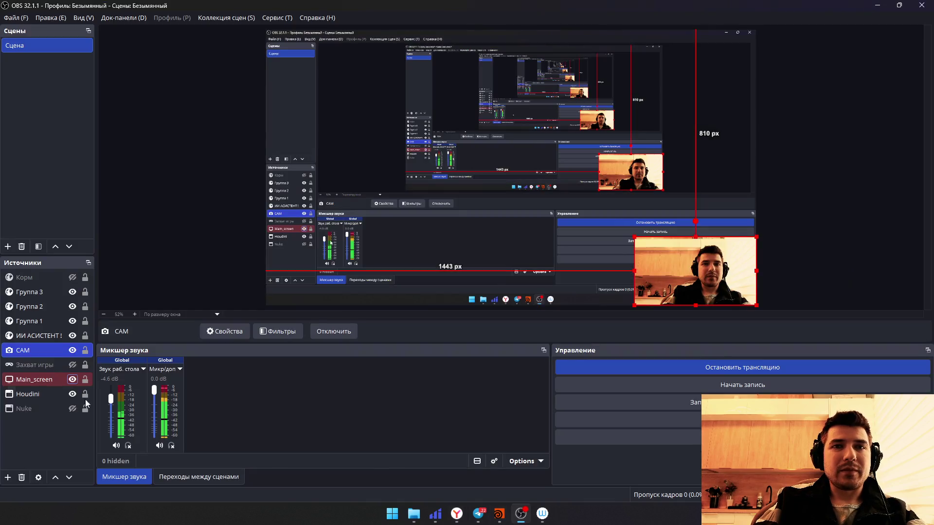